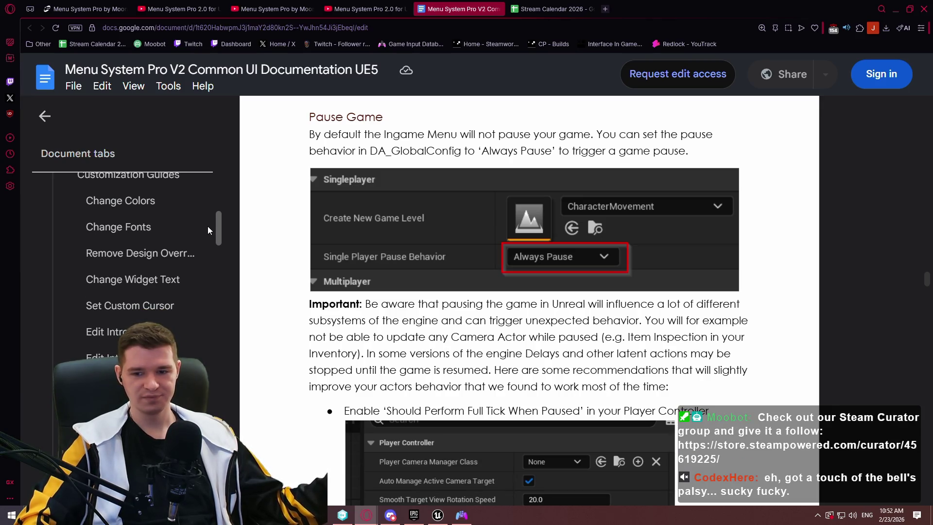
# Scroll the Document tabs sidebar and reset the page zoom to 100%
pyautogui.moveTo(208, 226)
pyautogui.mouseDown()
pyautogui.moveTo(224, 336)
pyautogui.moveTo(225, 312)
pyautogui.moveTo(209, 414)
pyautogui.moveTo(211, 168)
pyautogui.mouseUp()
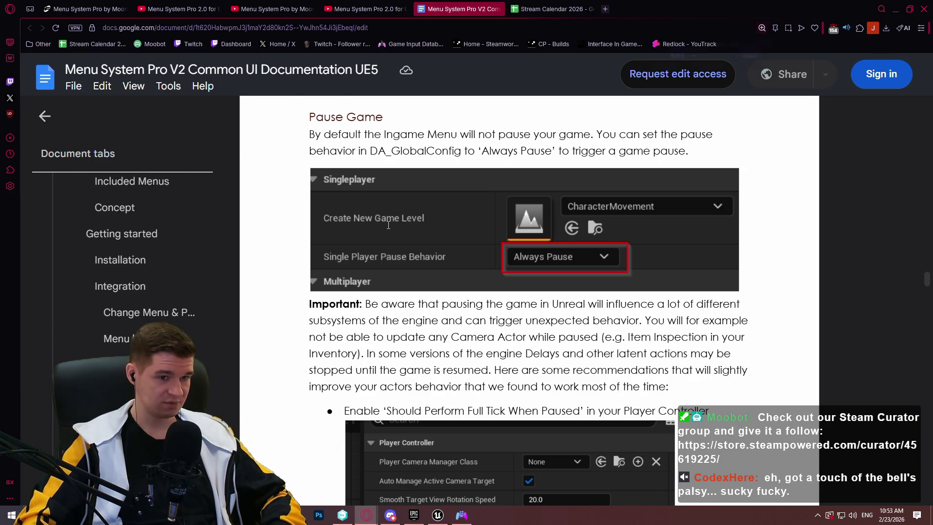
pyautogui.hotkey('ctrl', '-')
pyautogui.hotkey('ctrl', '+')
pyautogui.scroll(5, 126, 223)
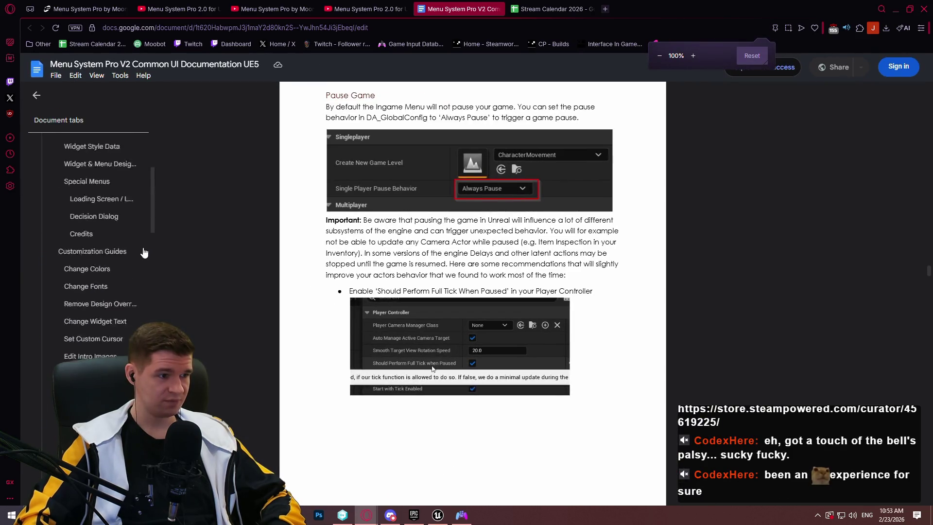
pyautogui.scroll(-5, 119, 253)
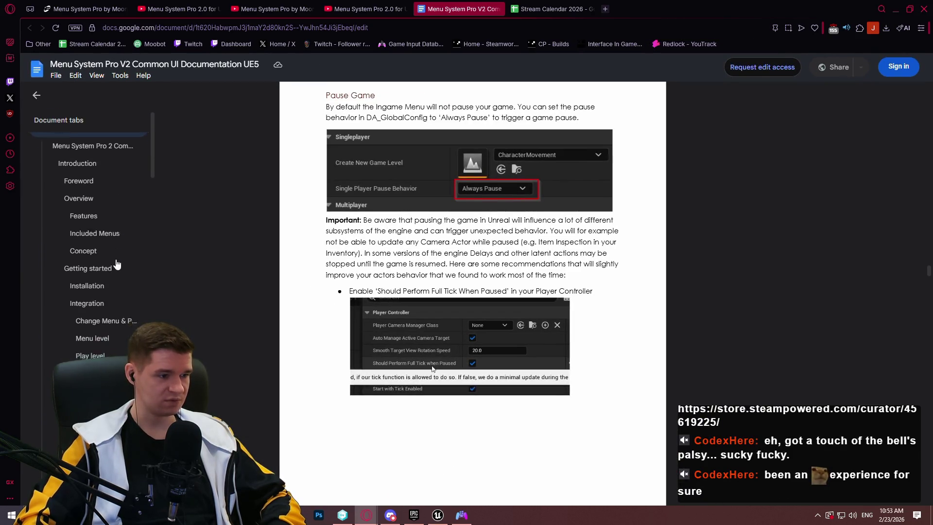
pyautogui.scroll(-4, 122, 224)
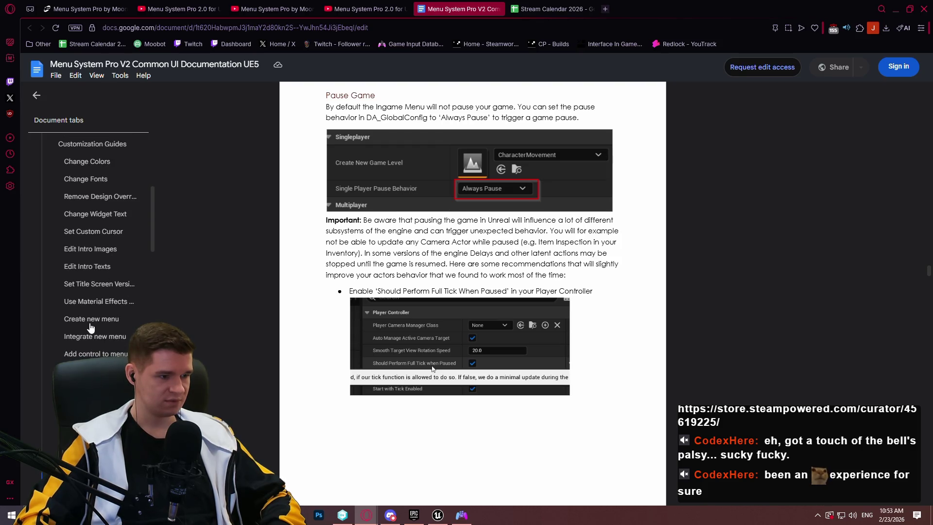
# Jump to the 'Create new menu' section, read it, then minimize the browser
pyautogui.click(90, 322)
pyautogui.keyDown('ctrl'); pyautogui.scroll(4, 383, 166); pyautogui.keyUp('ctrl')
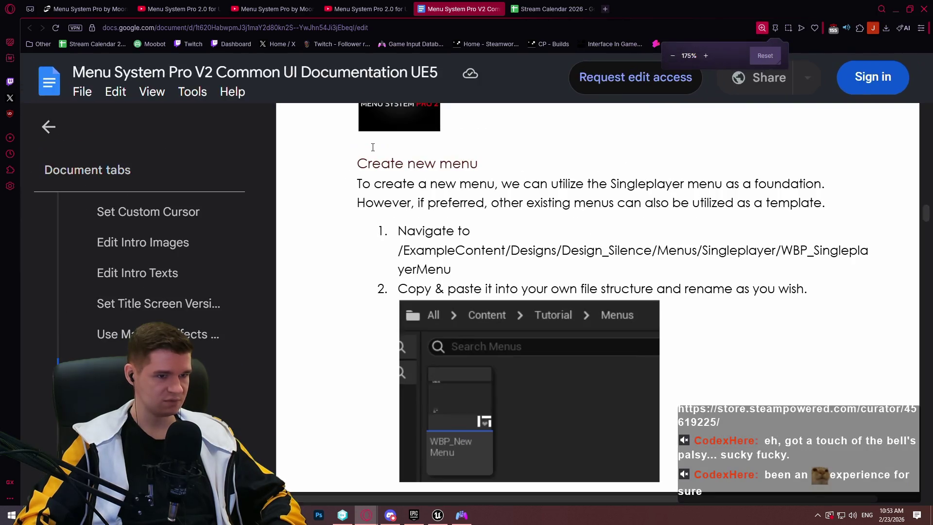
pyautogui.keyDown('ctrl'); pyautogui.scroll(-1, 473, 114); pyautogui.keyUp('ctrl')
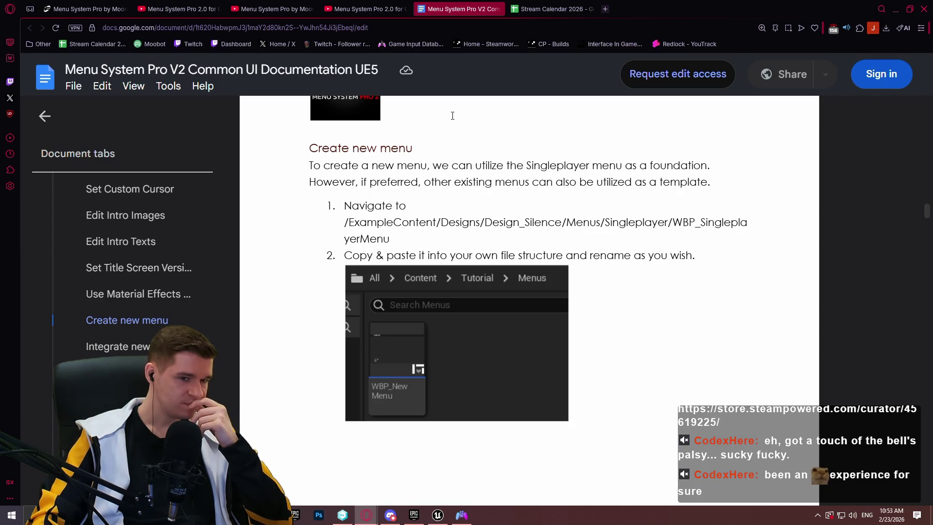
pyautogui.click(896, 11)
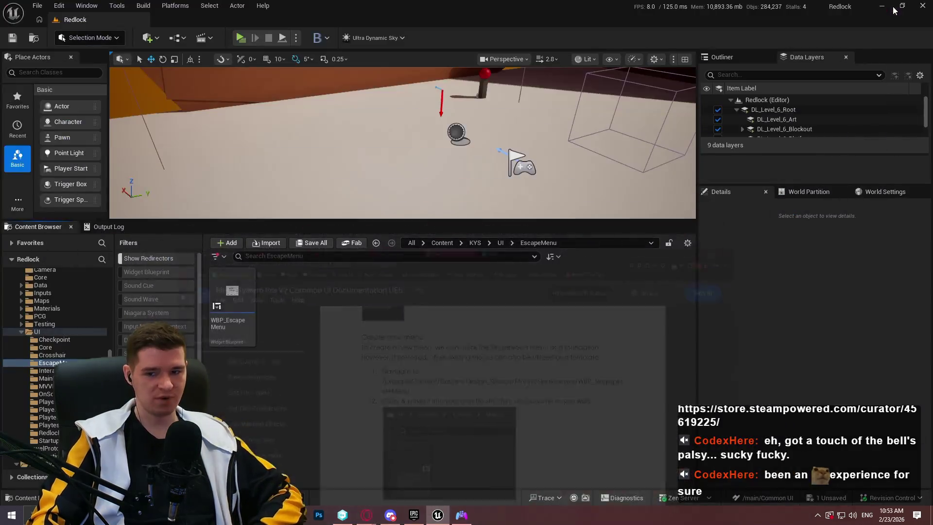
# Browse the MenuSystemPro folders (Blueprints, Common, Designs), ending in ExampleContent
pyautogui.click(442, 242)
pyautogui.doubleClick(636, 291)
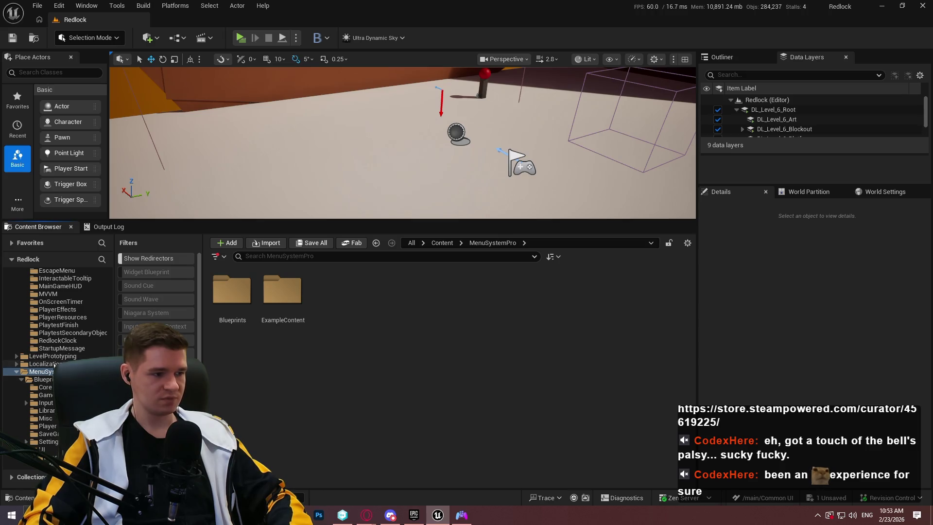
pyautogui.doubleClick(232, 290)
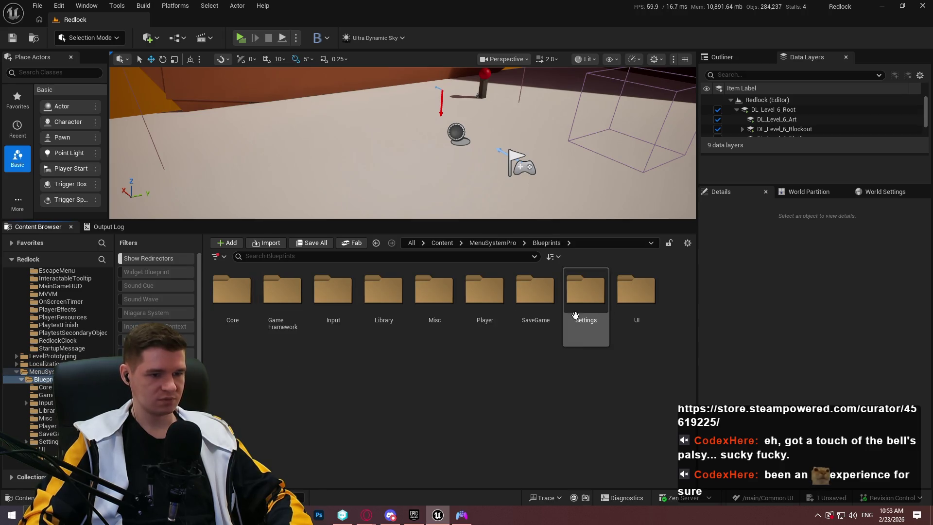
pyautogui.click(493, 243)
pyautogui.doubleClick(292, 294)
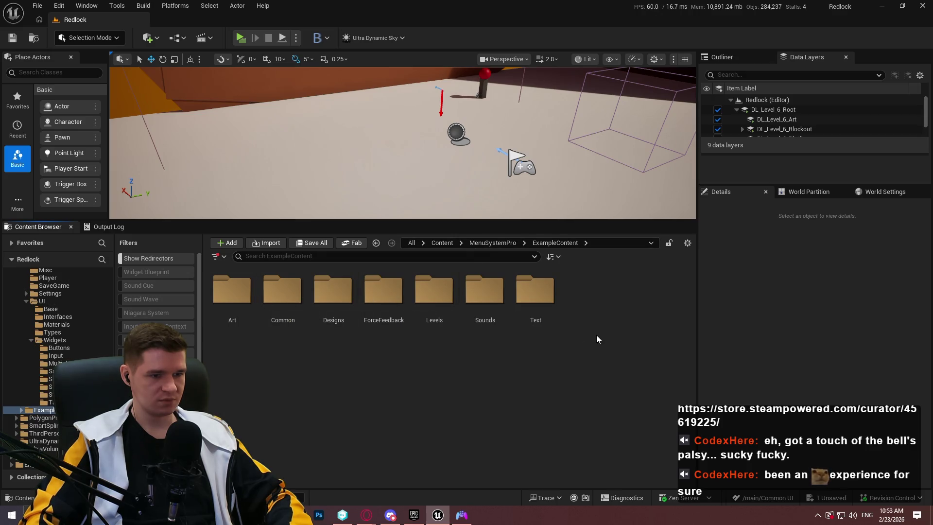
pyautogui.doubleClick(282, 291)
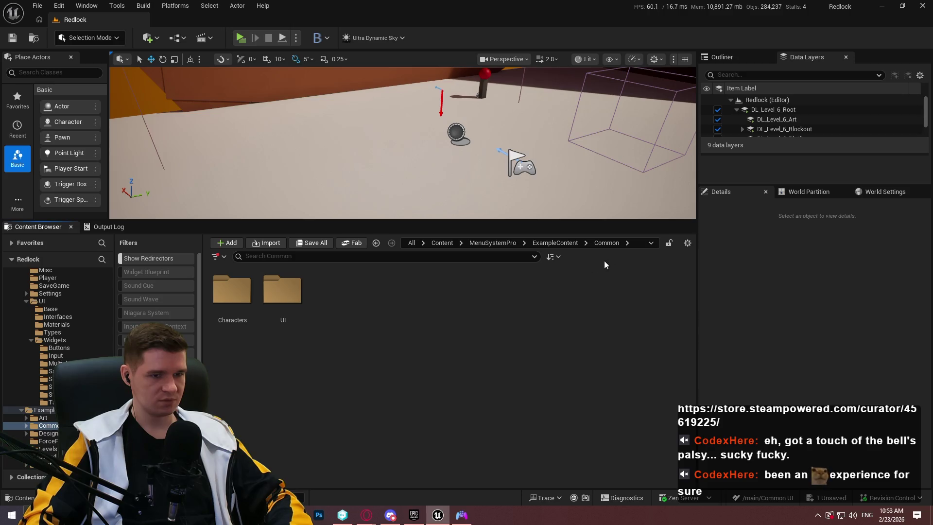
pyautogui.click(562, 243)
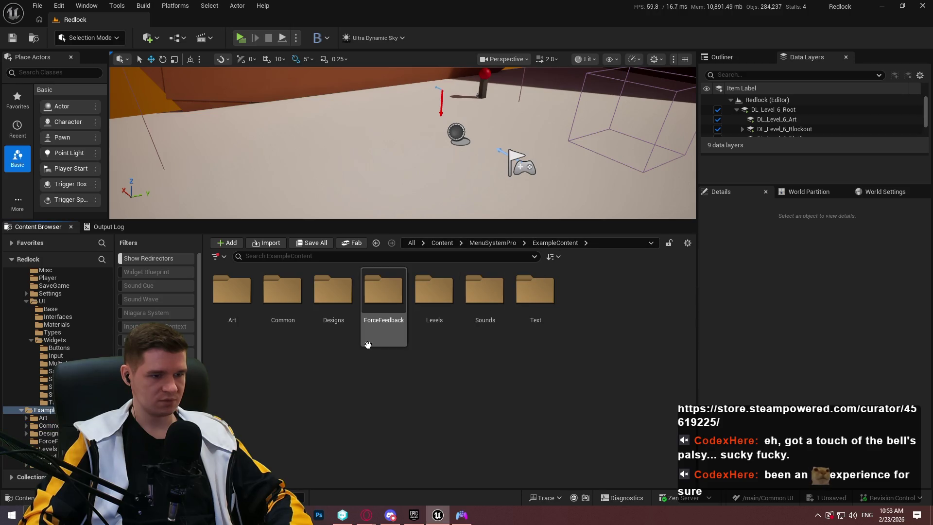
pyautogui.doubleClick(326, 294)
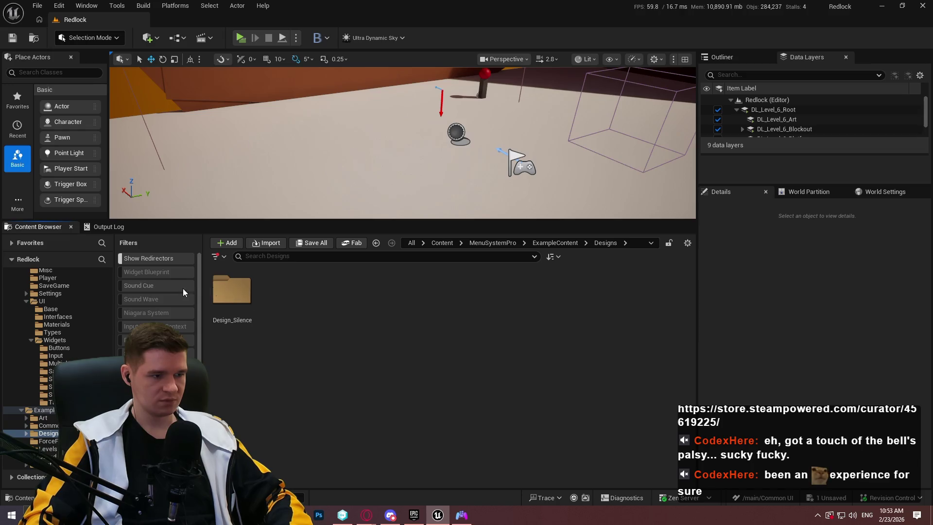
pyautogui.click(555, 243)
# Filter ExampleContent to Widget Blueprints and select WBP_SingleplayerMenu to copy
pyautogui.click(147, 272)
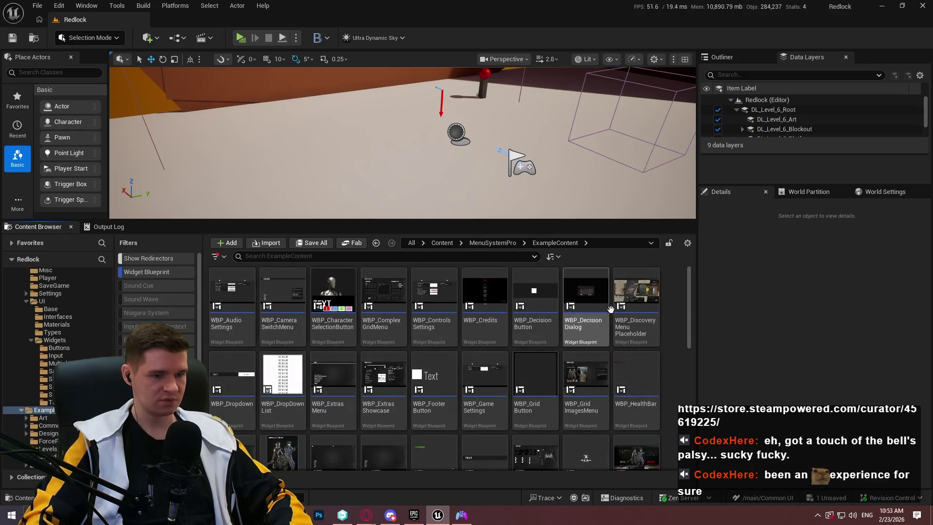
pyautogui.scroll(-2, 651, 323)
pyautogui.scroll(-5, 651, 322)
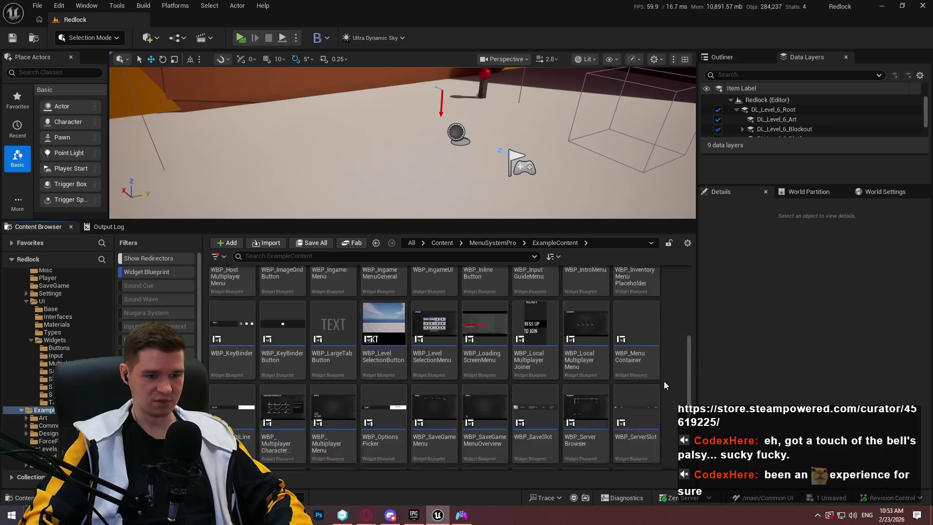
pyautogui.scroll(-2, 655, 358)
pyautogui.click(287, 389)
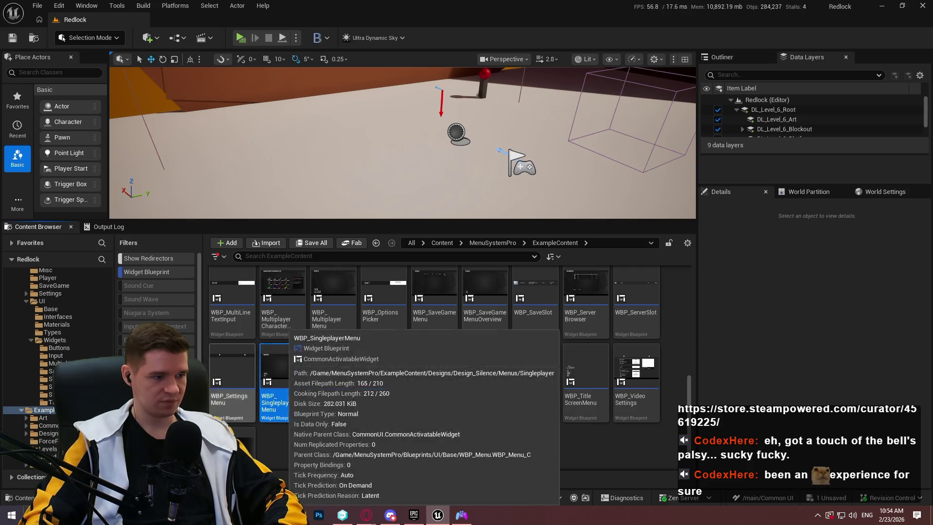
pyautogui.scroll(1, 90, 336)
pyautogui.scroll(5, 84, 348)
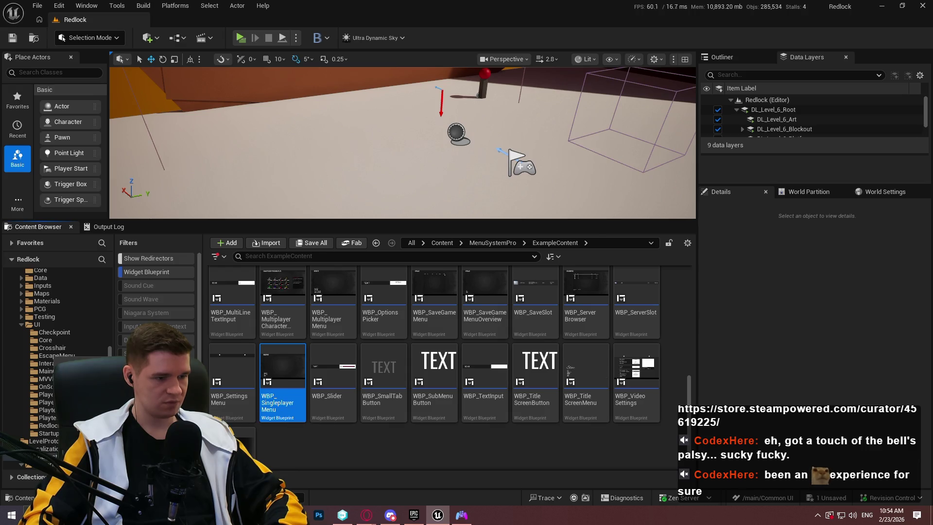
# Rename the copied WBP_SingleplayerMenu in KYS/UI/EscapeMenu to WBP_EscapeMenuNew
pyautogui.click(55, 357)
pyautogui.click(298, 341)
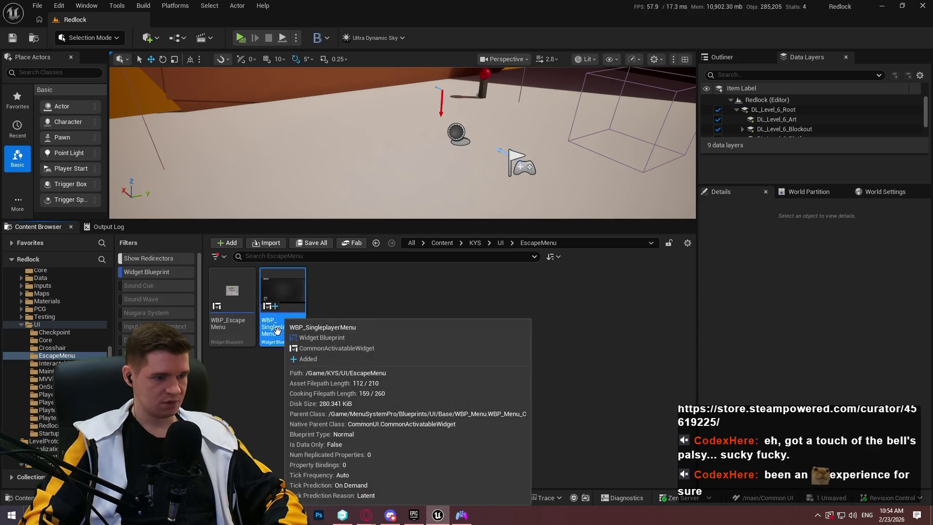
pyautogui.press('F2')
pyautogui.write('WBP_Sin')
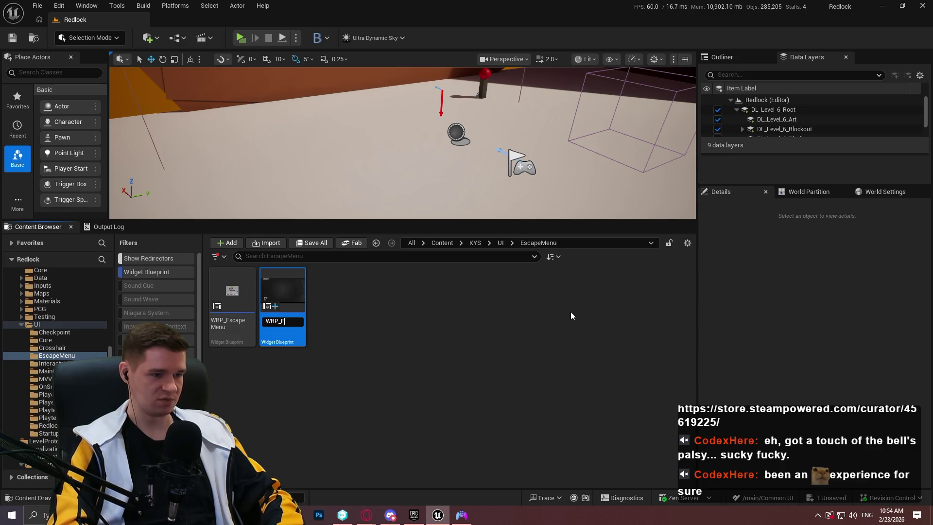
pyautogui.write('scapeMenu')
pyautogui.write('New')
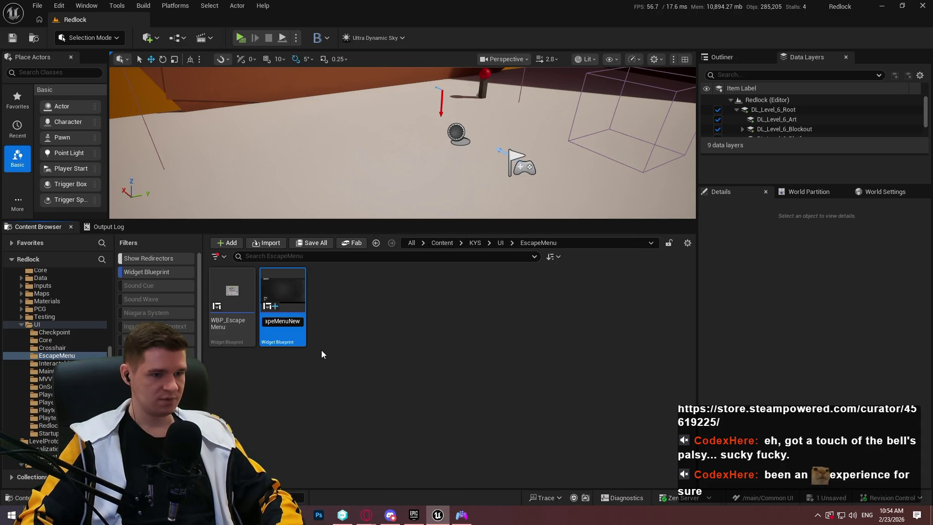
pyautogui.press('Return')
# Open WBP_EscapeMenuNew docked in the main window and frame the SINGLEPLAYER menu on a wider canvas
pyautogui.doubleClick(300, 343)
pyautogui.moveTo(351, 176); pyautogui.dragTo(199, 20)
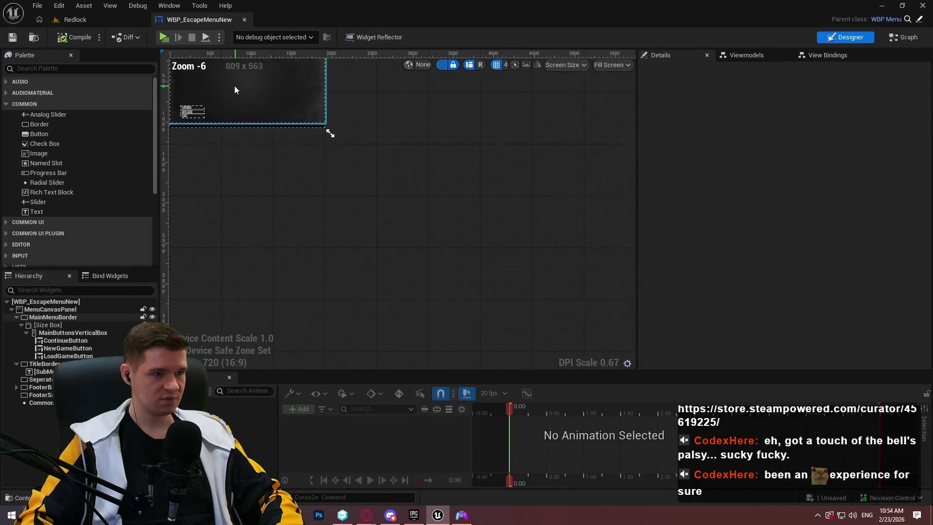
pyautogui.moveTo(235, 89); pyautogui.dragTo(381, 265)
pyautogui.scroll(3, 369, 233)
pyautogui.moveTo(363, 208); pyautogui.dragTo(308, 48)
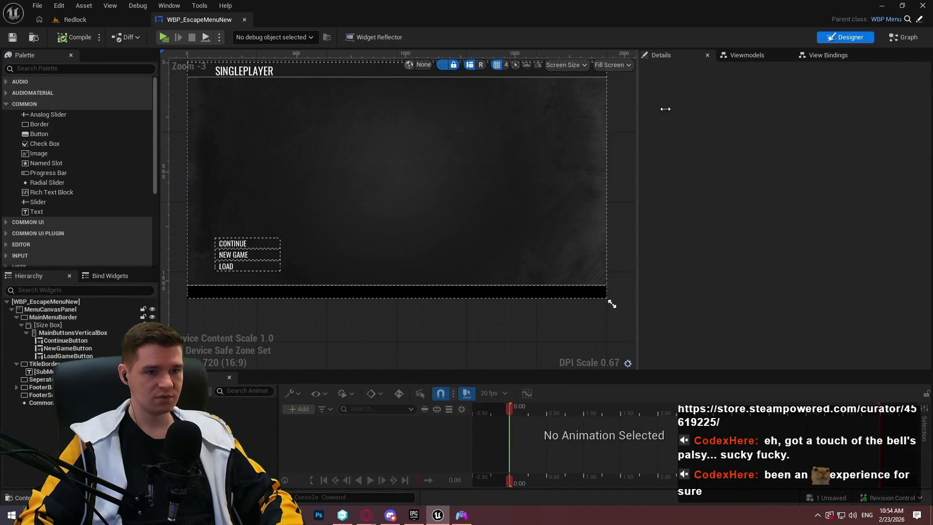
pyautogui.moveTo(666, 109); pyautogui.dragTo(783, 125)
pyautogui.scroll(1, 560, 193)
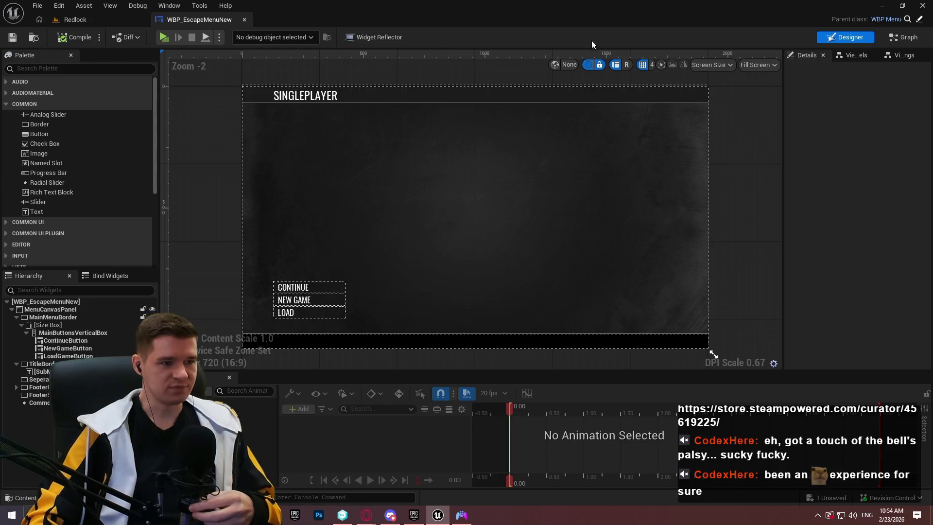
# Inspect the EventGraph's Load Save Meta Data, Enable Continue Button, Branch and Set Widget State nodes
pyautogui.click(906, 39)
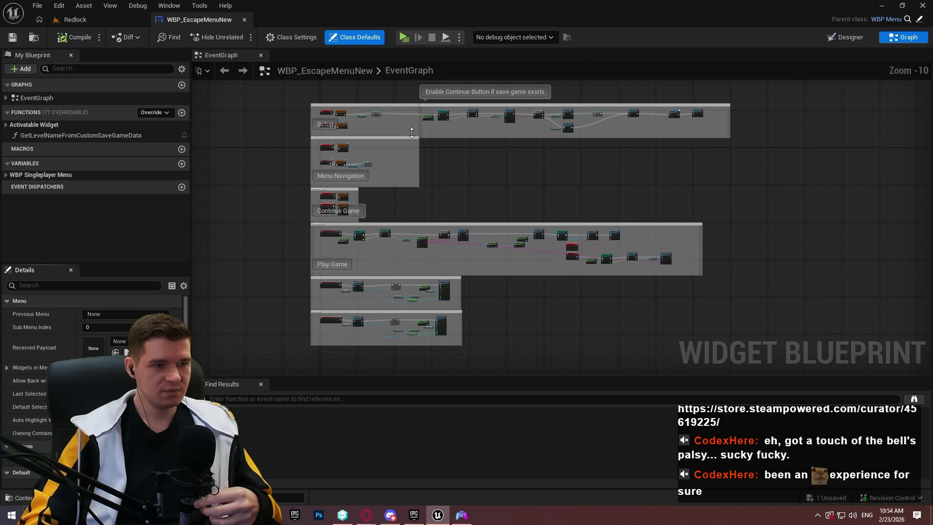
pyautogui.scroll(1, 411, 132)
pyautogui.scroll(2, 384, 180)
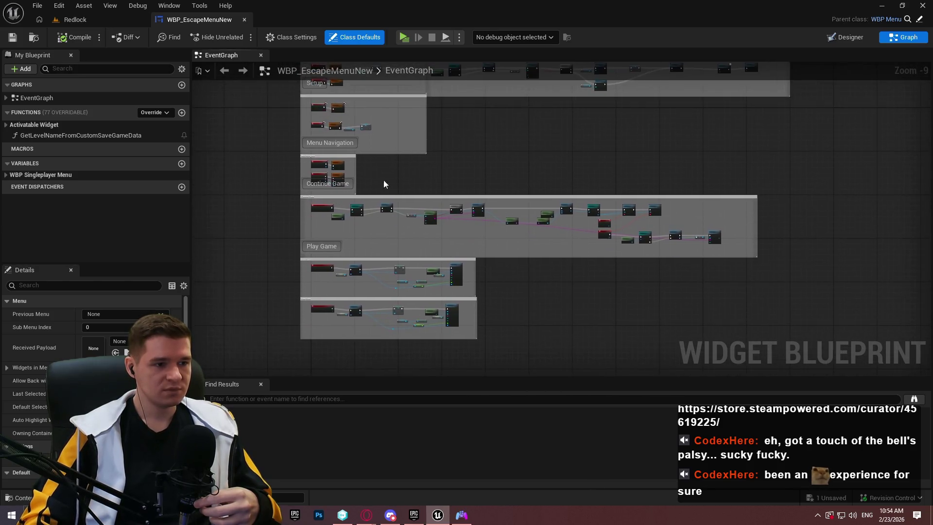
pyautogui.scroll(5, 382, 215)
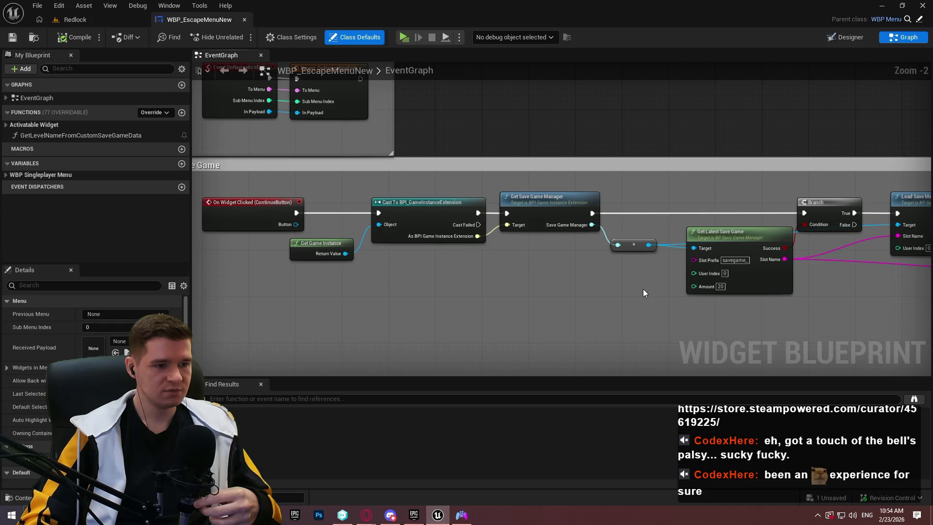
pyautogui.moveTo(637, 280)
pyautogui.mouseDown()
pyautogui.moveTo(526, 257)
pyautogui.moveTo(886, 309)
pyautogui.mouseUp()
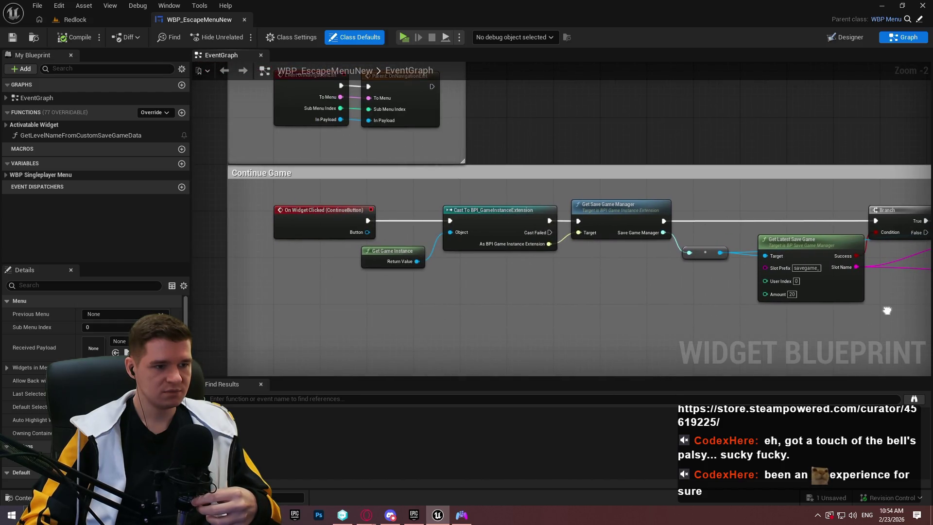
pyautogui.scroll(-3, 618, 179)
pyautogui.scroll(3, 619, 180)
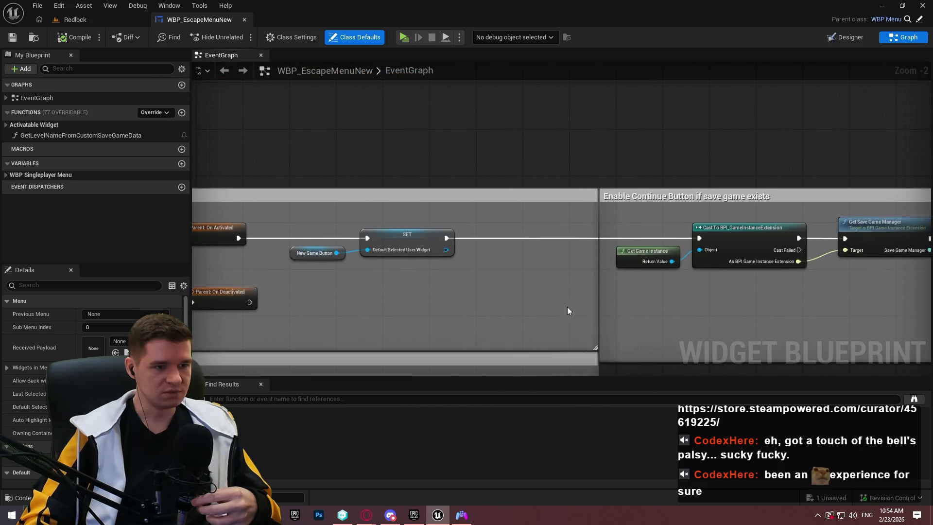
pyautogui.moveTo(447, 326); pyautogui.dragTo(388, 268)
pyautogui.moveTo(480, 272)
pyautogui.mouseDown()
pyautogui.moveTo(507, 267)
pyautogui.moveTo(8, 240)
pyautogui.moveTo(724, 274)
pyautogui.moveTo(49, 224)
pyautogui.moveTo(414, 272)
pyautogui.moveTo(146, 253)
pyautogui.moveTo(204, 245)
pyautogui.mouseUp()
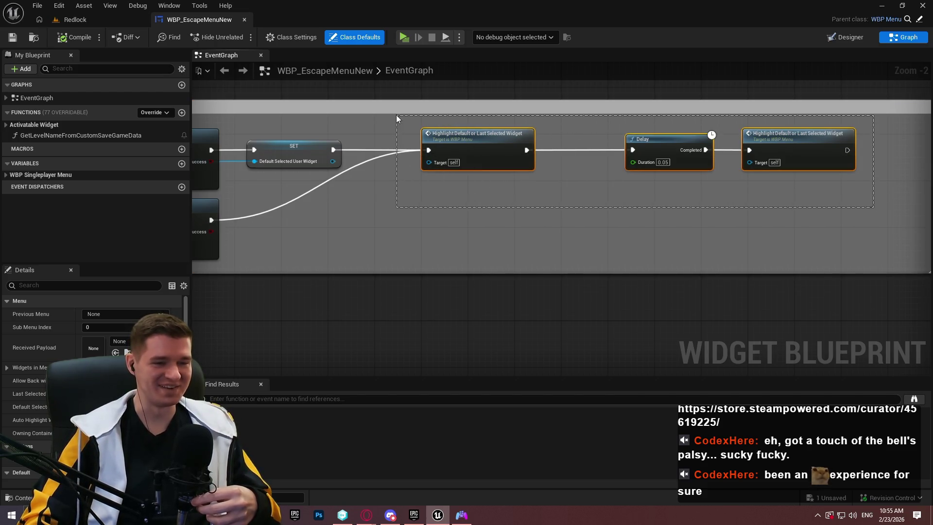
# Examine the Highlight–Delay–Highlight node chain, selecting the second Highlight node
pyautogui.moveTo(396, 115); pyautogui.dragTo(871, 206)
pyautogui.scroll(2, 545, 133)
pyautogui.click(599, 204)
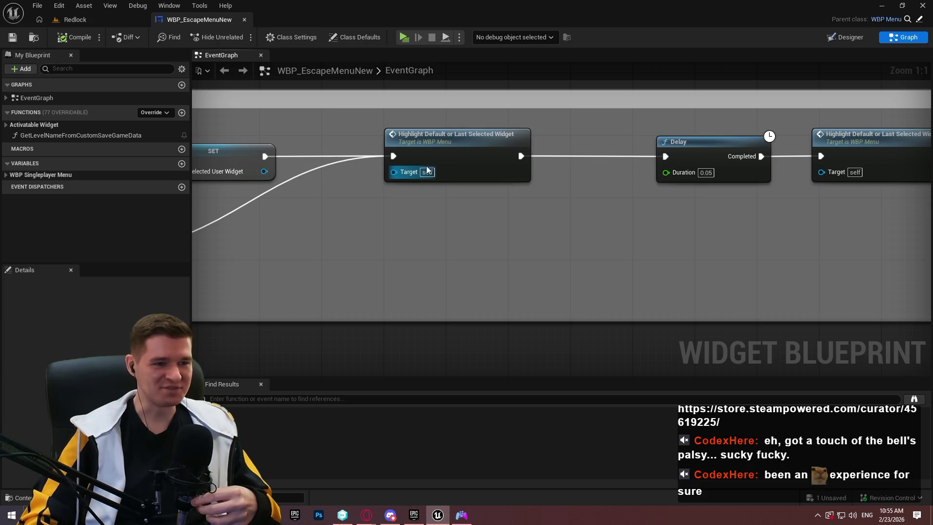
pyautogui.moveTo(664, 176)
pyautogui.mouseDown()
pyautogui.moveTo(698, 244)
pyautogui.moveTo(680, 247)
pyautogui.mouseUp()
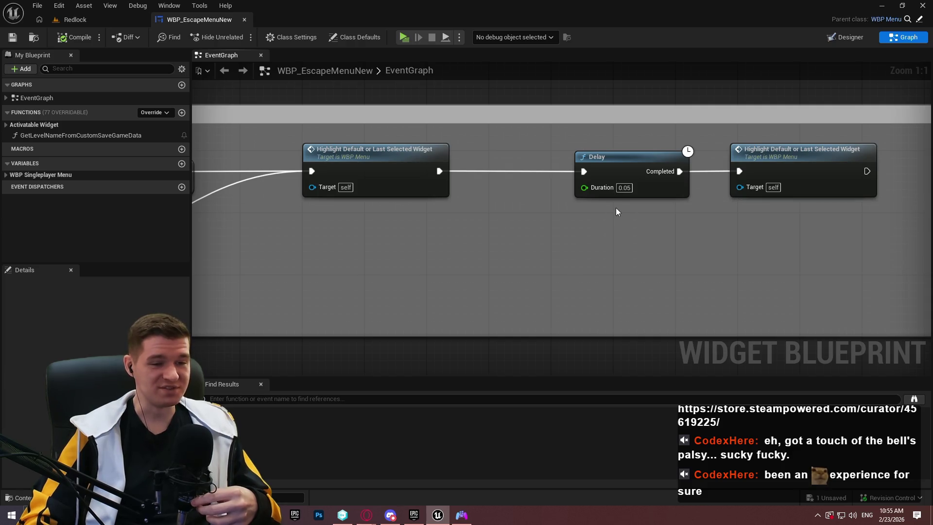
pyautogui.moveTo(921, 239); pyautogui.dragTo(738, 144)
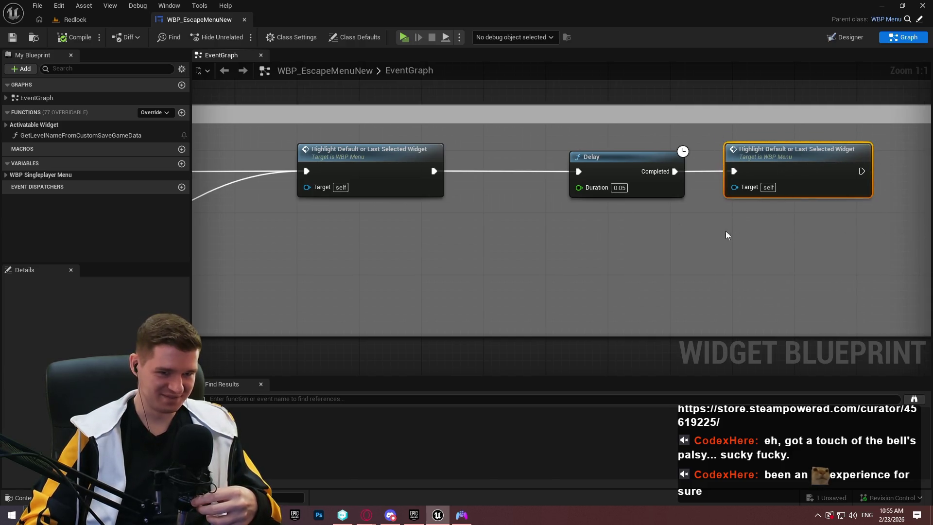
pyautogui.scroll(-4, 628, 292)
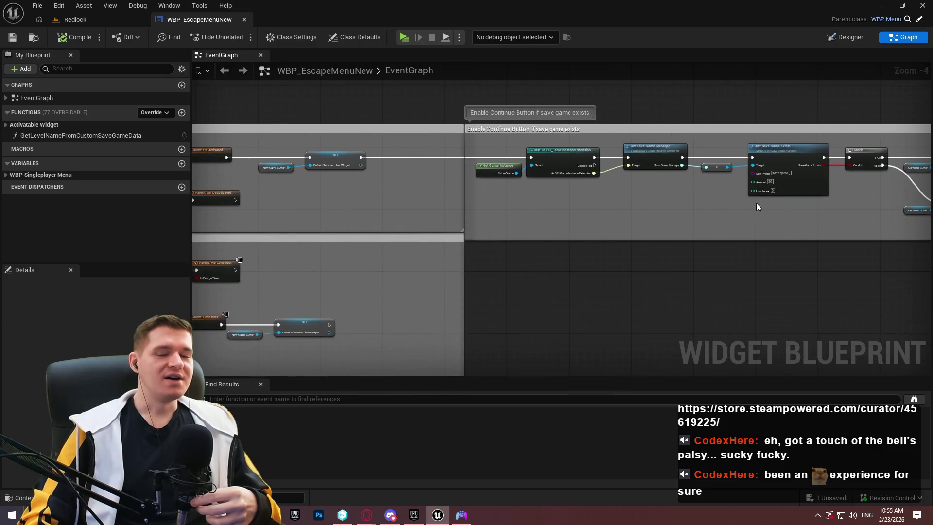
pyautogui.scroll(3, 667, 167)
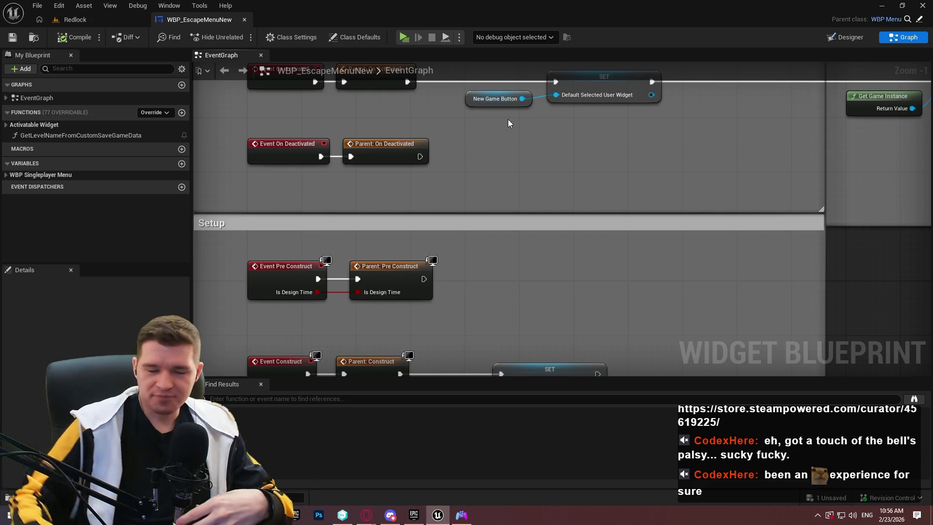
# Pan across the Menu Navigation group to the start of the Continue Game logic
pyautogui.scroll(-3, 569, 234)
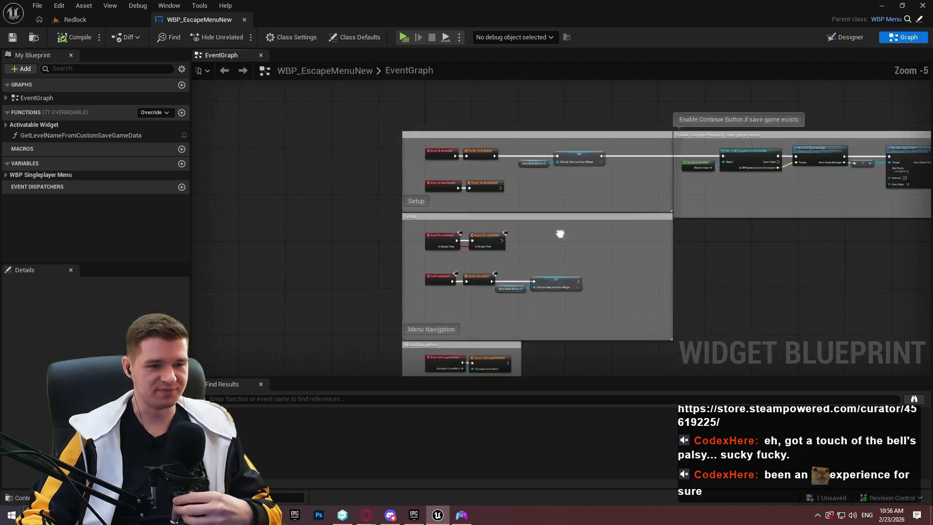
pyautogui.scroll(2, 448, 133)
pyautogui.moveTo(436, 229); pyautogui.dragTo(430, 211)
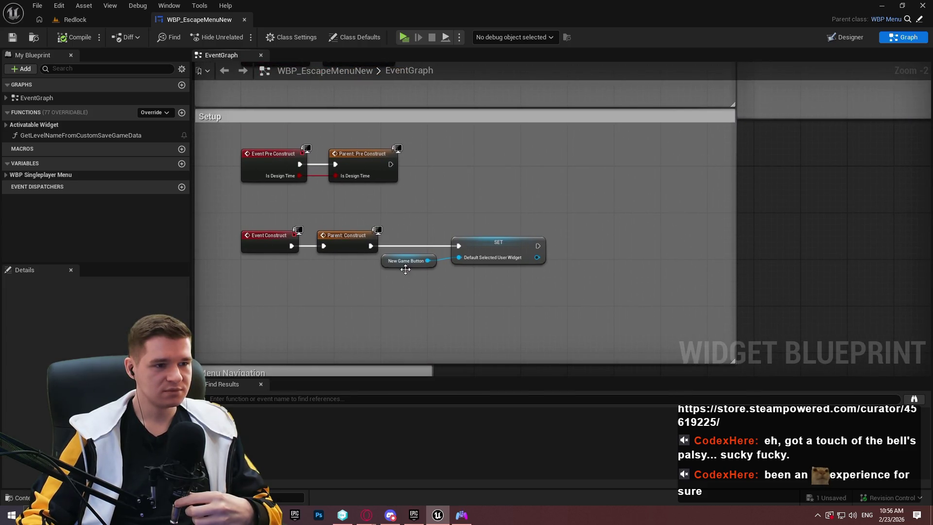
pyautogui.scroll(-1, 406, 269)
pyautogui.moveTo(471, 105)
pyautogui.mouseDown()
pyautogui.moveTo(473, 119)
pyautogui.moveTo(566, 155)
pyautogui.mouseUp()
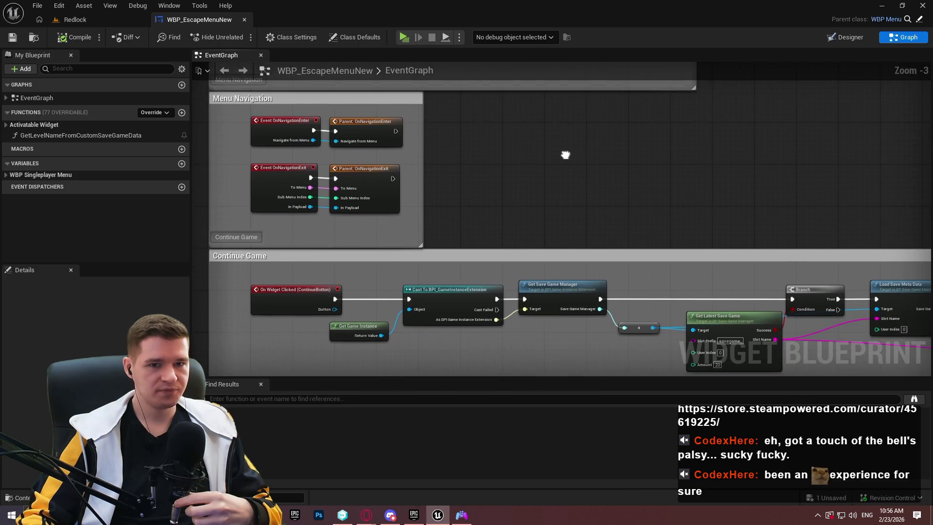
pyautogui.scroll(2, 360, 131)
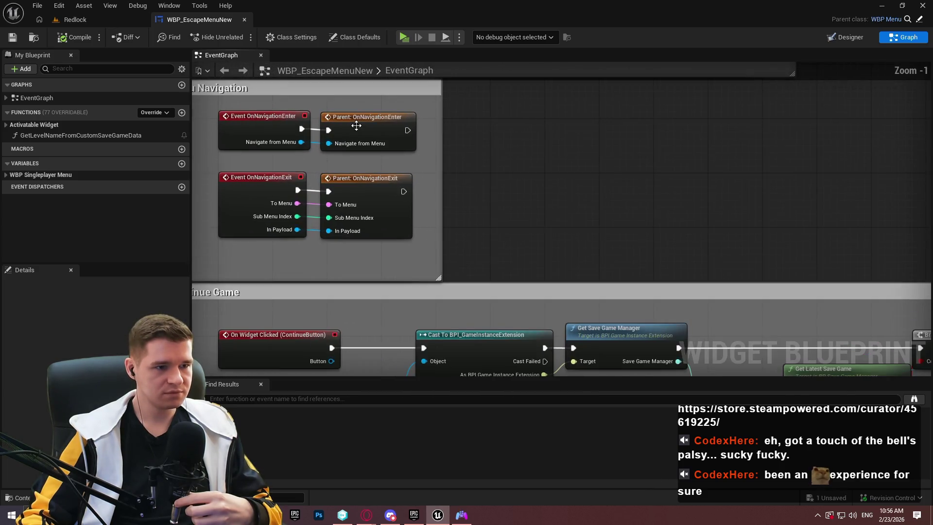
pyautogui.scroll(-2, 357, 126)
pyautogui.moveTo(356, 126)
pyautogui.mouseDown()
pyautogui.moveTo(336, 53)
pyautogui.moveTo(282, 43)
pyautogui.mouseUp()
pyautogui.moveTo(826, 243)
pyautogui.mouseDown()
pyautogui.moveTo(244, 235)
pyautogui.moveTo(318, 214)
pyautogui.moveTo(498, 63)
pyautogui.mouseUp()
pyautogui.scroll(3, 734, 122)
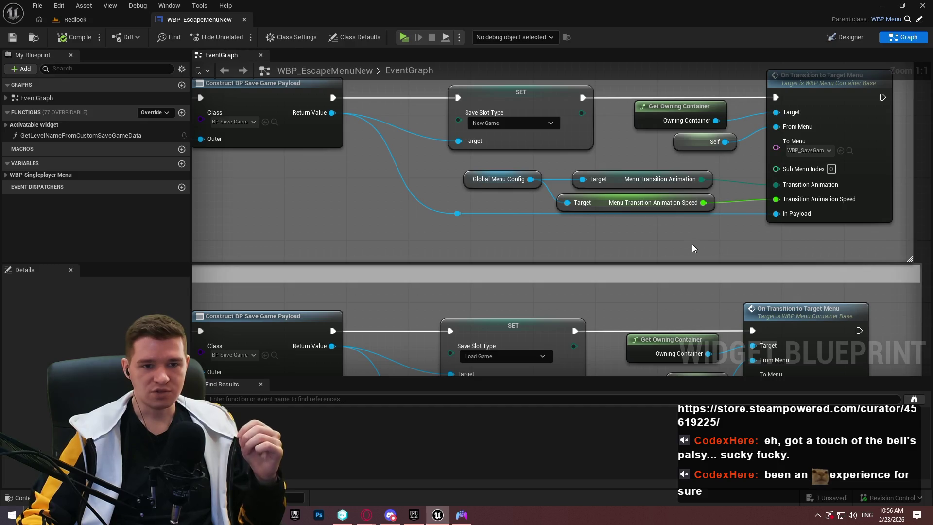
pyautogui.moveTo(635, 243)
pyautogui.mouseDown()
pyautogui.moveTo(607, 263)
pyautogui.moveTo(743, 223)
pyautogui.mouseUp()
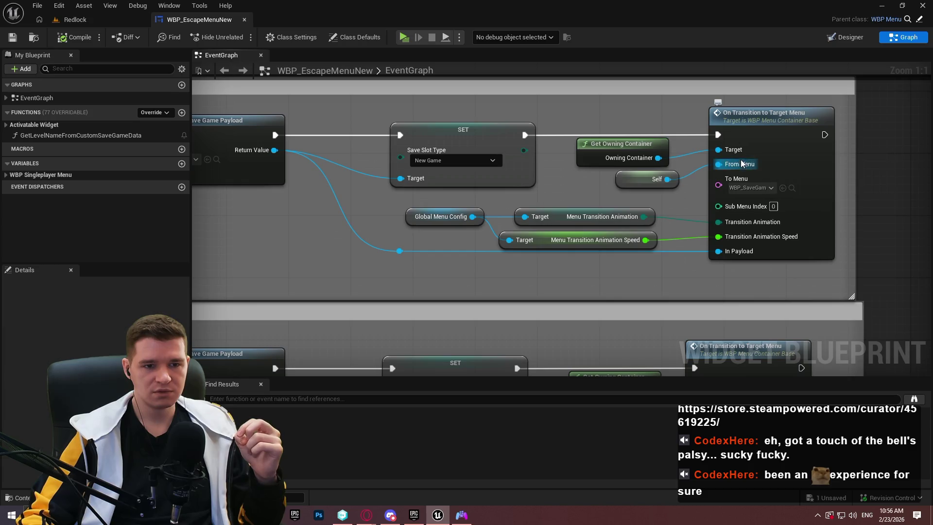
pyautogui.click(741, 192)
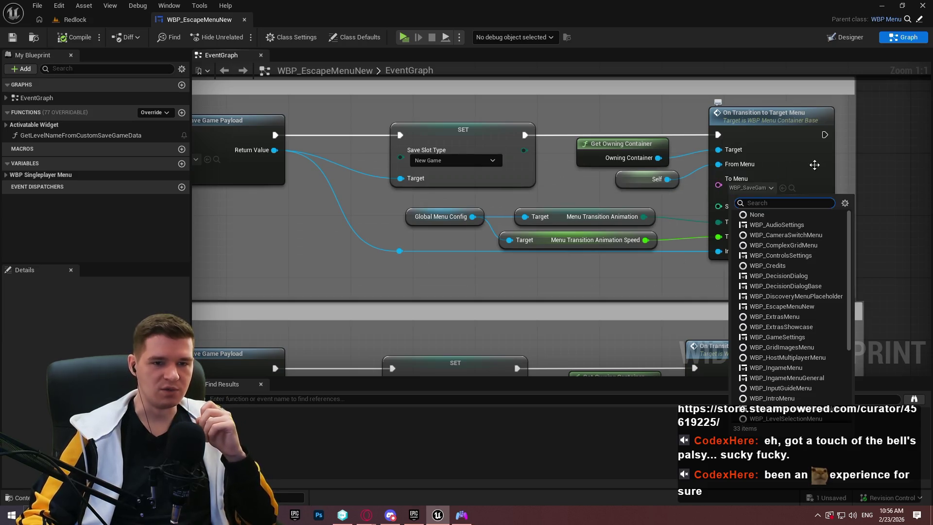
pyautogui.click(874, 157)
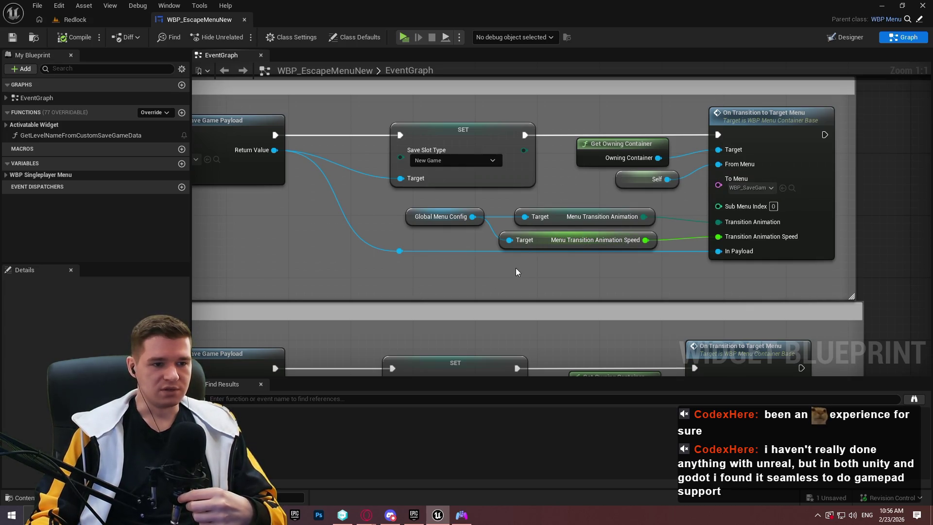
pyautogui.moveTo(408, 277)
pyautogui.mouseDown()
pyautogui.moveTo(641, 287)
pyautogui.moveTo(722, 270)
pyautogui.moveTo(566, 68)
pyautogui.moveTo(635, 206)
pyautogui.moveTo(473, 255)
pyautogui.moveTo(670, 267)
pyautogui.moveTo(537, 262)
pyautogui.moveTo(677, 276)
pyautogui.moveTo(659, 270)
pyautogui.mouseUp()
pyautogui.scroll(-1, 640, 214)
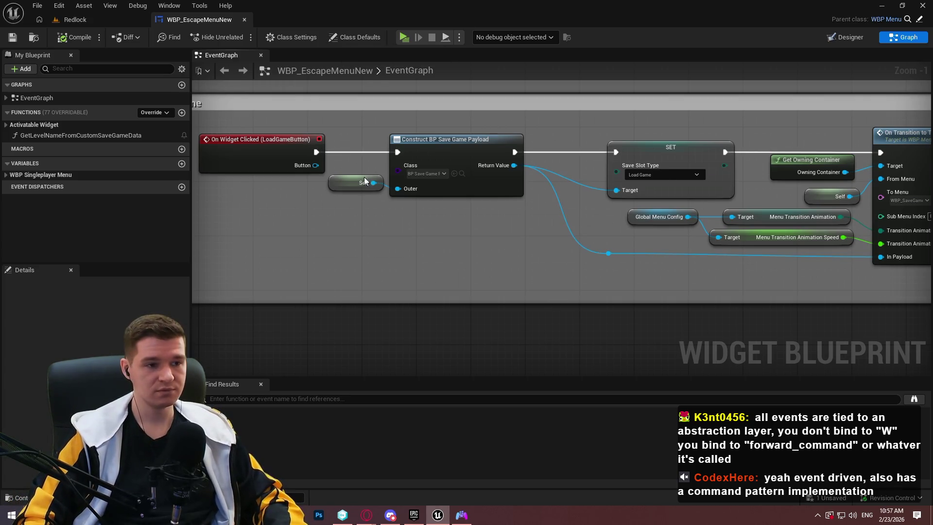
pyautogui.scroll(-3, 431, 239)
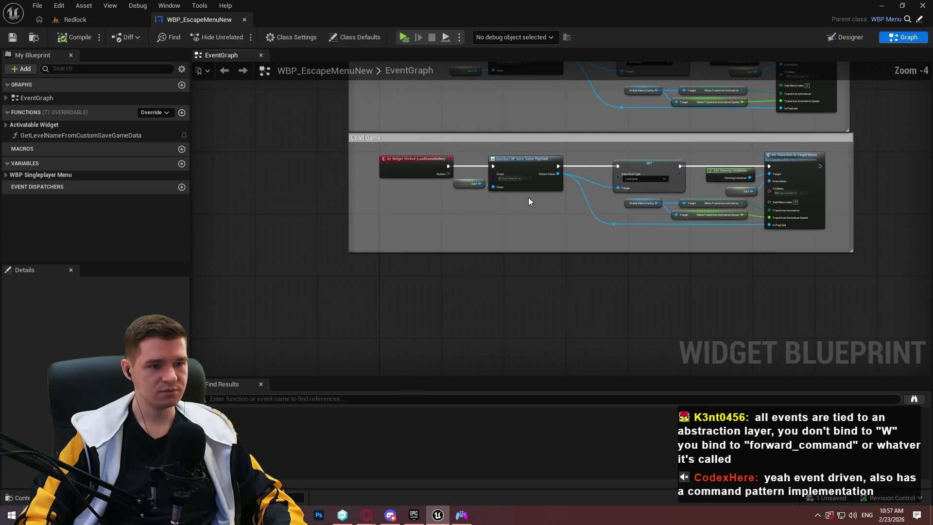
pyautogui.moveTo(493, 198); pyautogui.dragTo(438, 281)
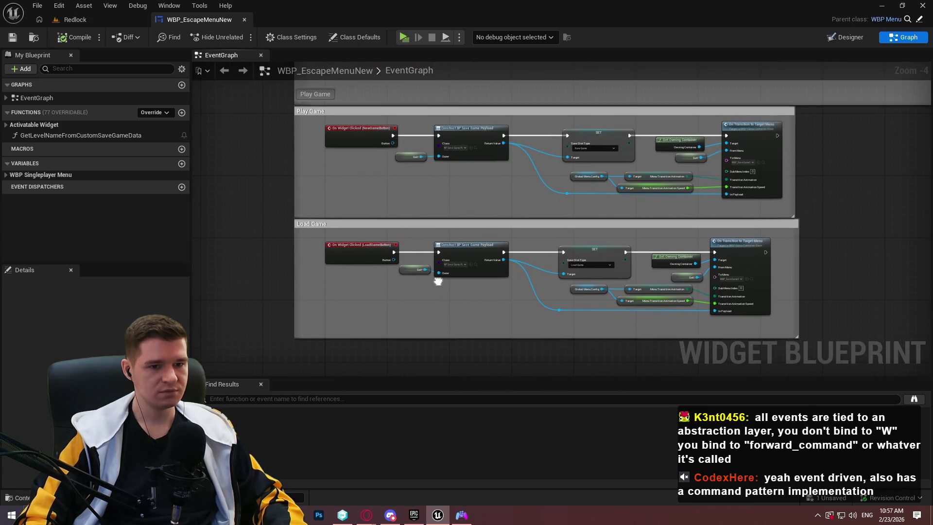
pyautogui.scroll(2, 495, 235)
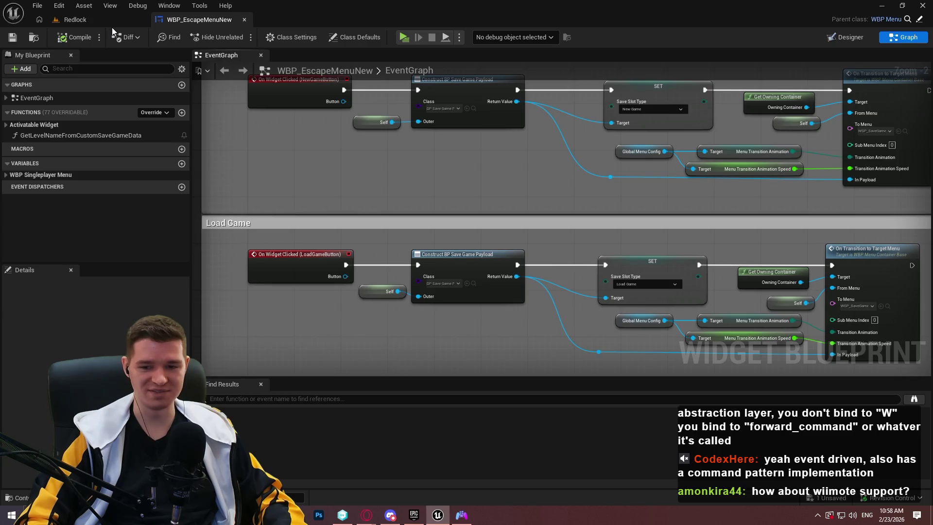
pyautogui.click(115, 24)
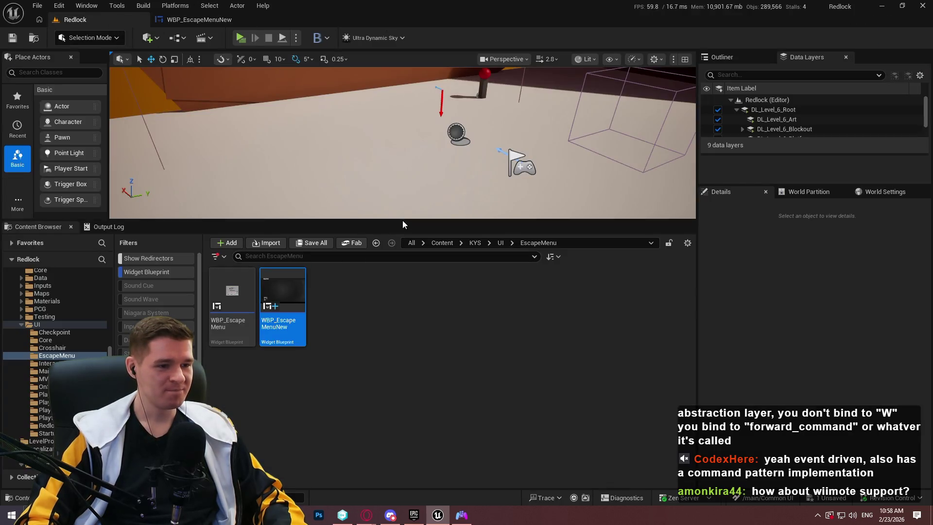
pyautogui.moveTo(402, 220); pyautogui.dragTo(402, 282)
pyautogui.click(194, 20)
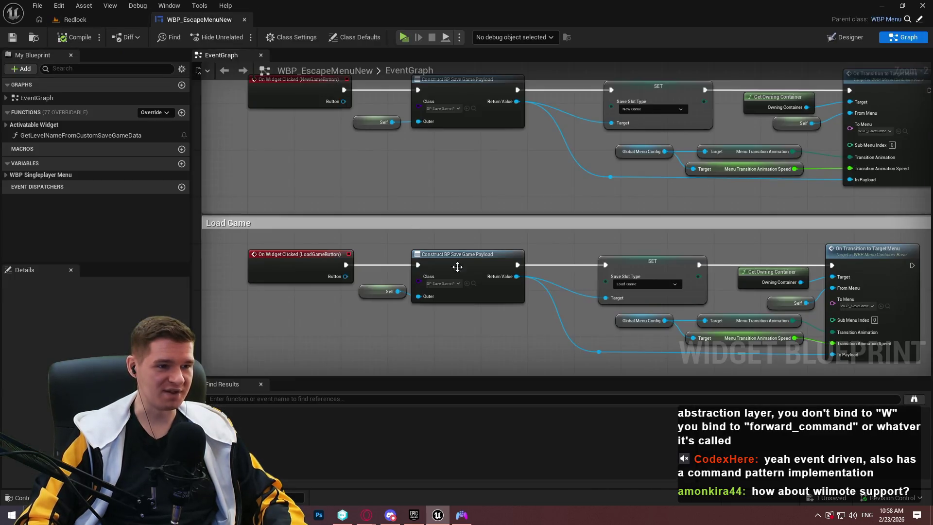
pyautogui.moveTo(367, 515)
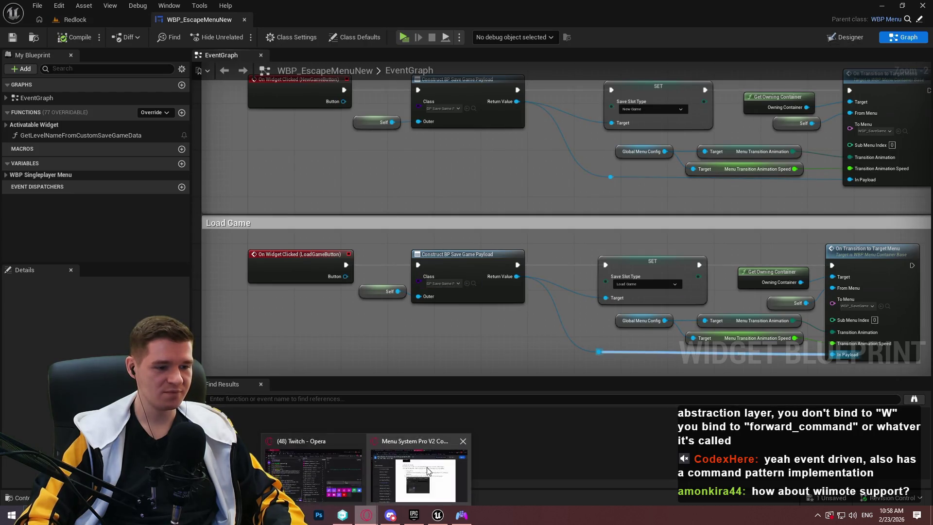
pyautogui.click(428, 470)
# Read through the Create new menu steps in the Google Doc, then return to Unreal Editor
pyautogui.scroll(-10, 538, 249)
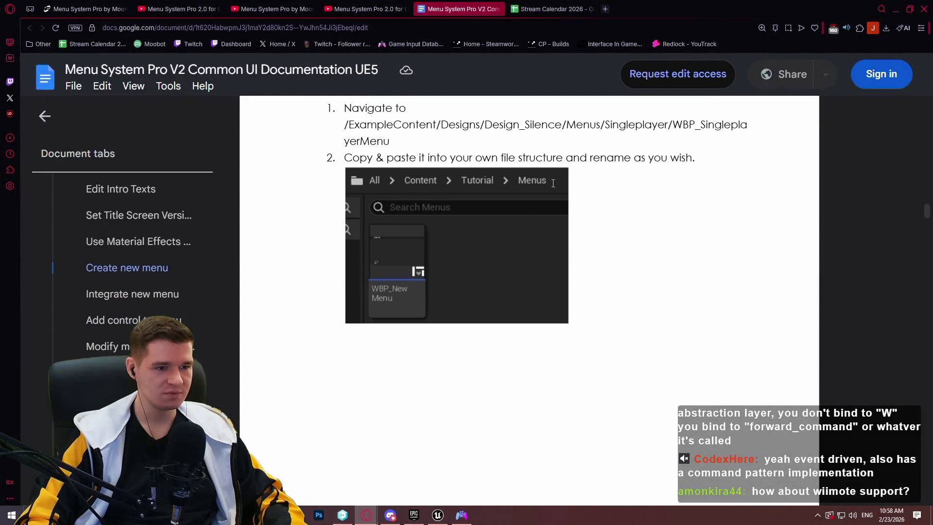
pyautogui.scroll(-3, 554, 173)
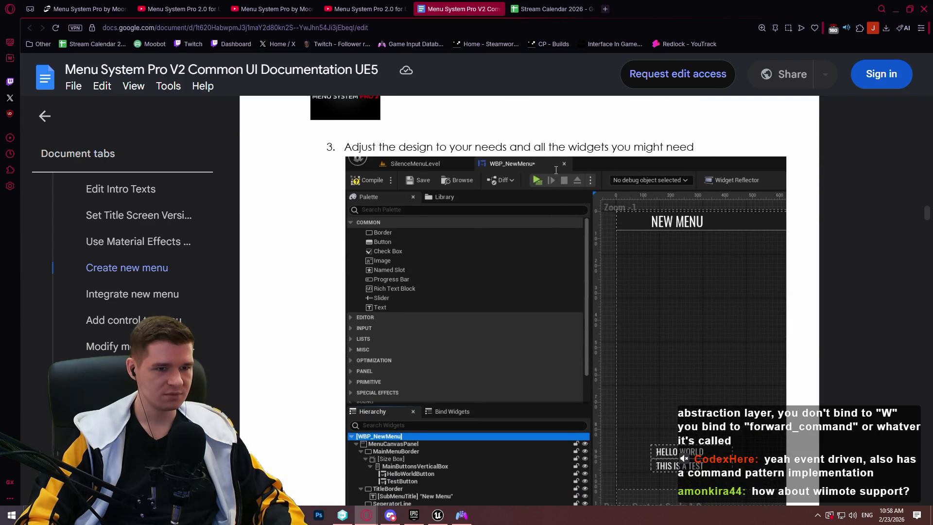
pyautogui.scroll(-2, 556, 170)
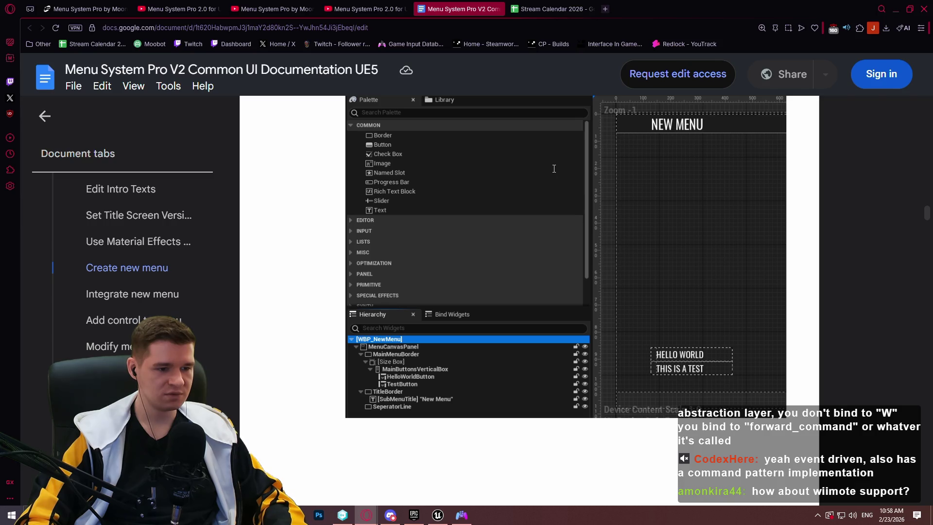
pyautogui.hotkey('alt', 'Tab')
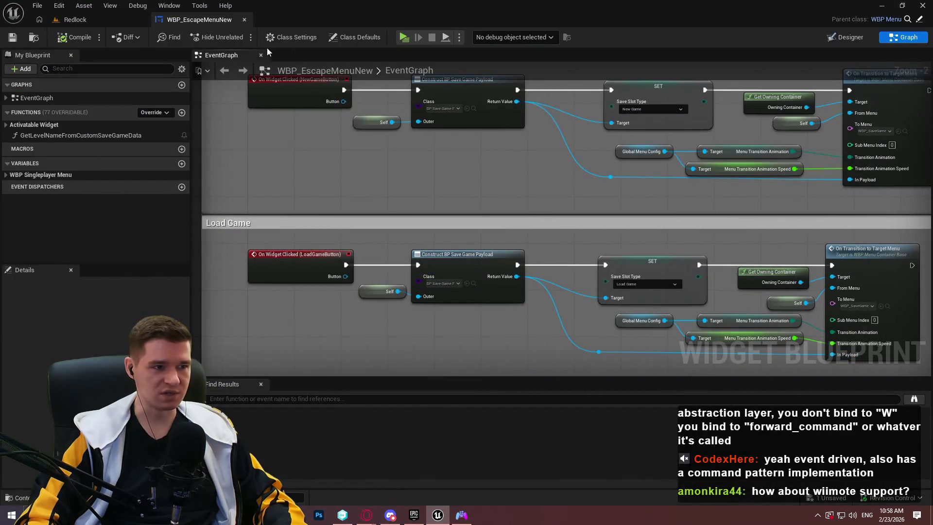
# In the designer, inspect the Continue, NewGame and LoadGame buttons, SubMenuTitle and footer ButtonsHBox
pyautogui.click(851, 37)
pyautogui.scroll(4, 319, 289)
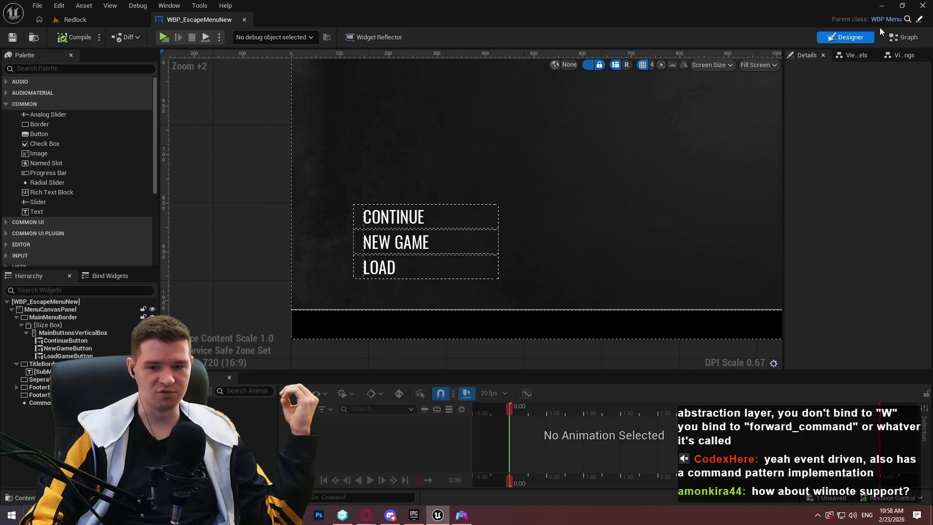
pyautogui.click(92, 341)
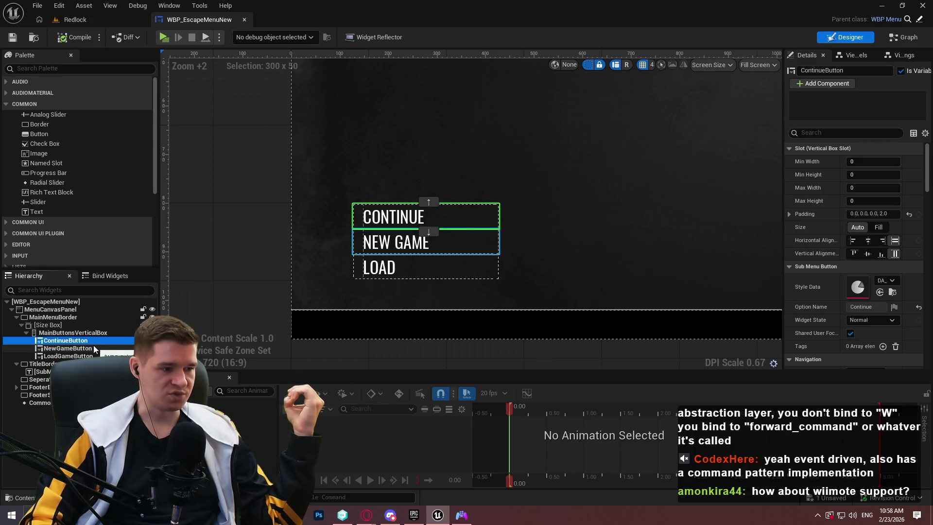
pyautogui.click(92, 348)
pyautogui.click(92, 356)
pyautogui.click(93, 371)
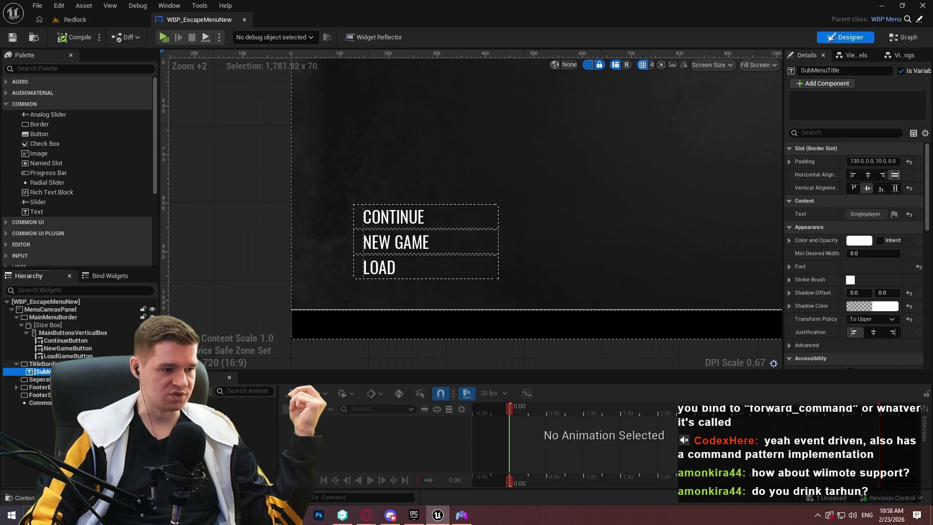
pyautogui.click(16, 388)
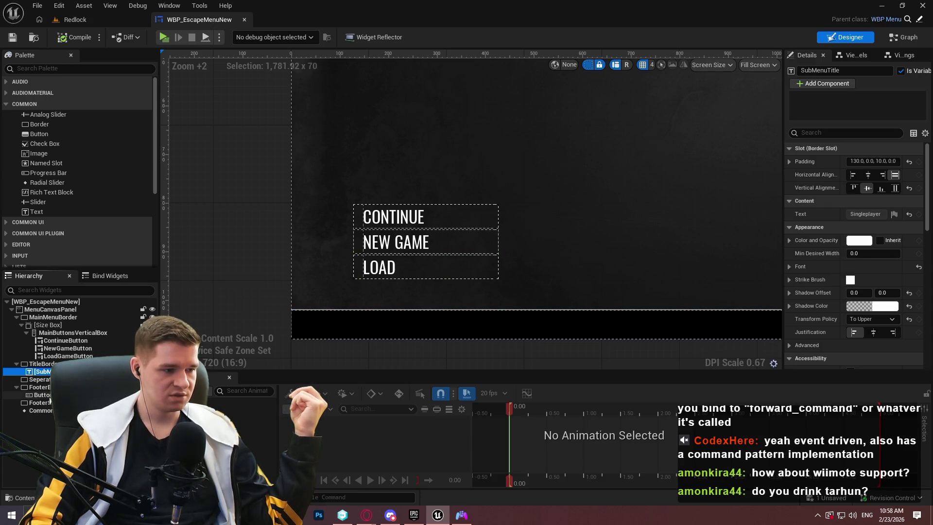
pyautogui.click(41, 395)
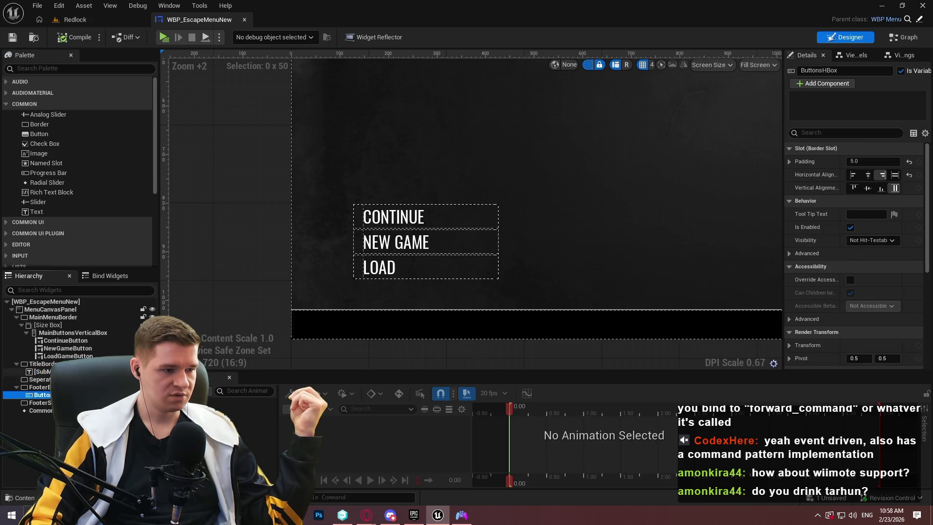
pyautogui.scroll(-3, 503, 188)
pyautogui.moveTo(503, 188); pyautogui.dragTo(369, 225)
pyautogui.moveTo(443, 219)
pyautogui.mouseDown()
pyautogui.moveTo(554, 313)
pyautogui.moveTo(541, 251)
pyautogui.mouseUp()
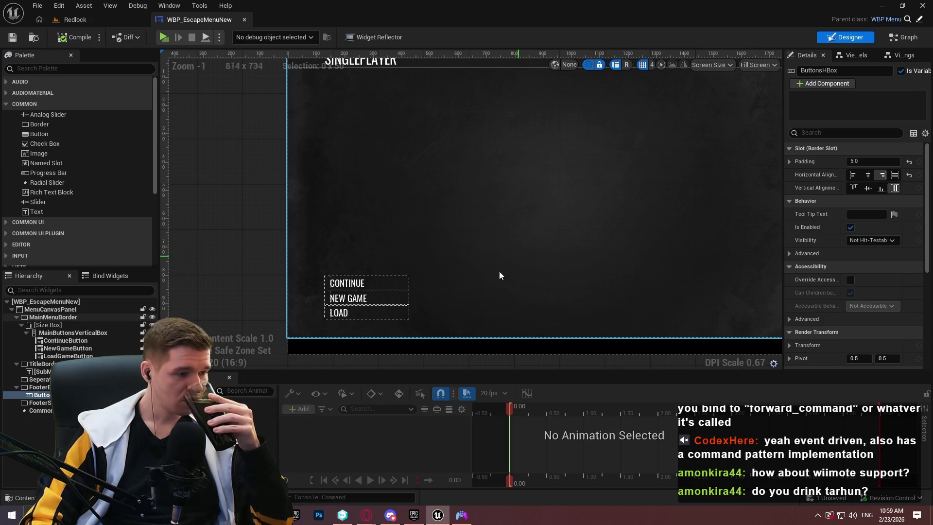
# Check CommonBoundActionBar, clear the selection, and return to the Redlock level editor
pyautogui.click(48, 411)
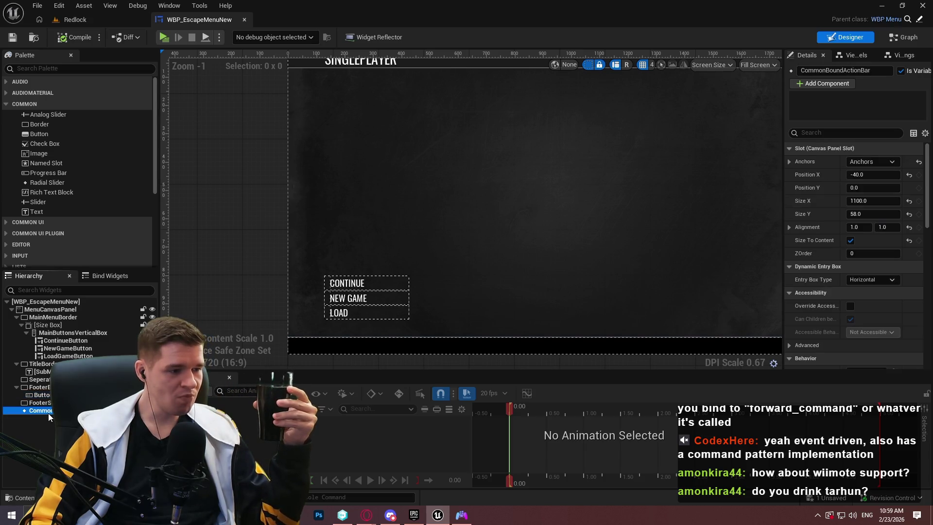
pyautogui.scroll(-2, 503, 220)
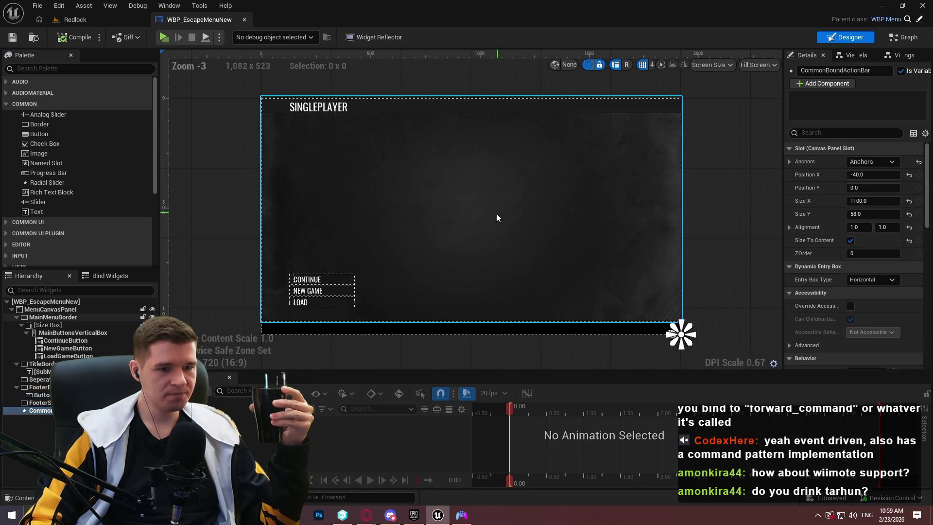
pyautogui.click(533, 346)
pyautogui.click(529, 343)
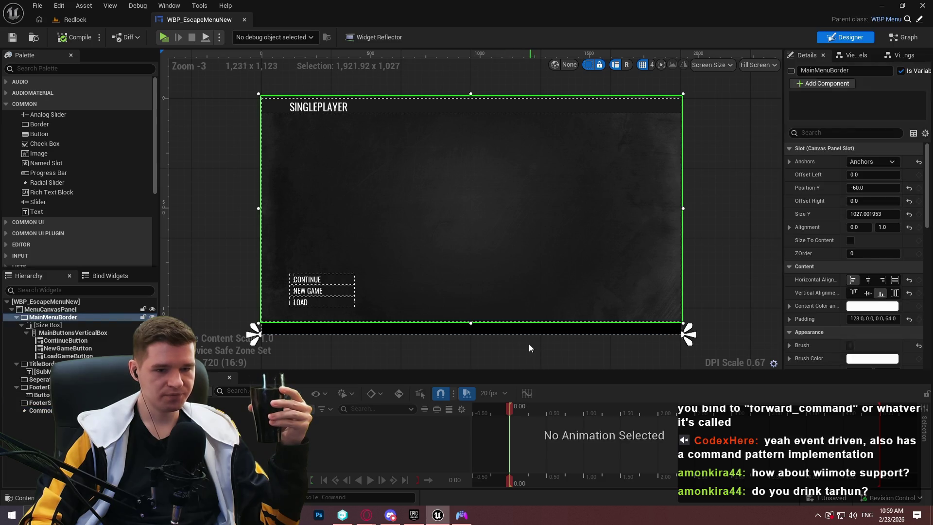
pyautogui.click(237, 258)
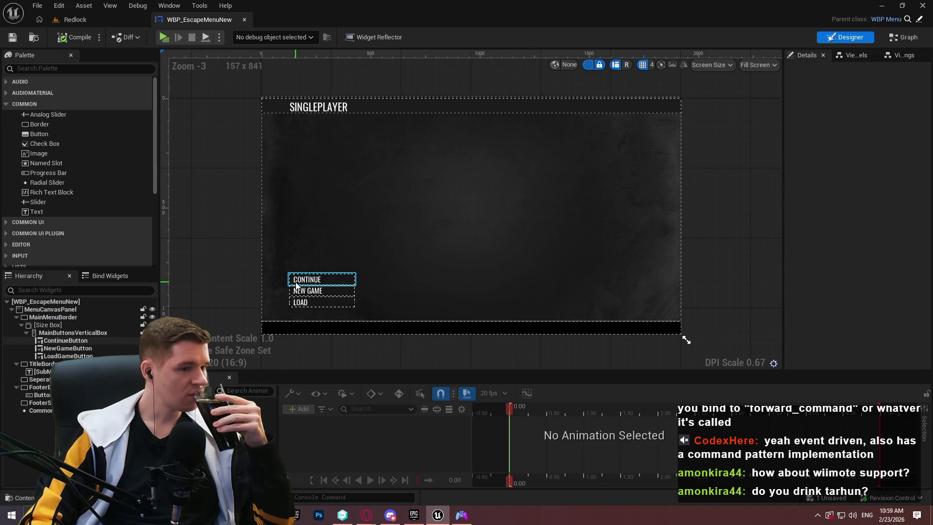
pyautogui.click(74, 21)
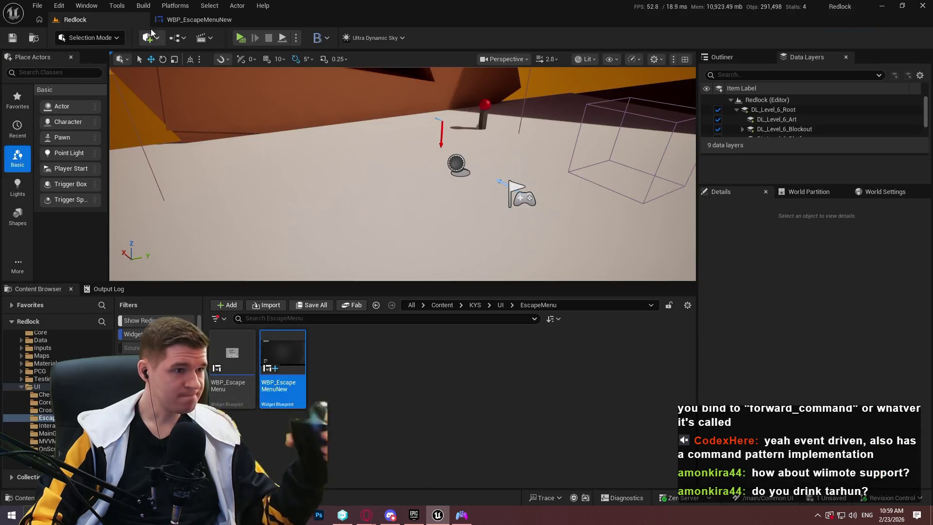
# Open the old WBP_EscapeMenu for reference, then select WBP_EscapeMenuNew's CONTINUE button and widen Details
pyautogui.doubleClick(232, 359)
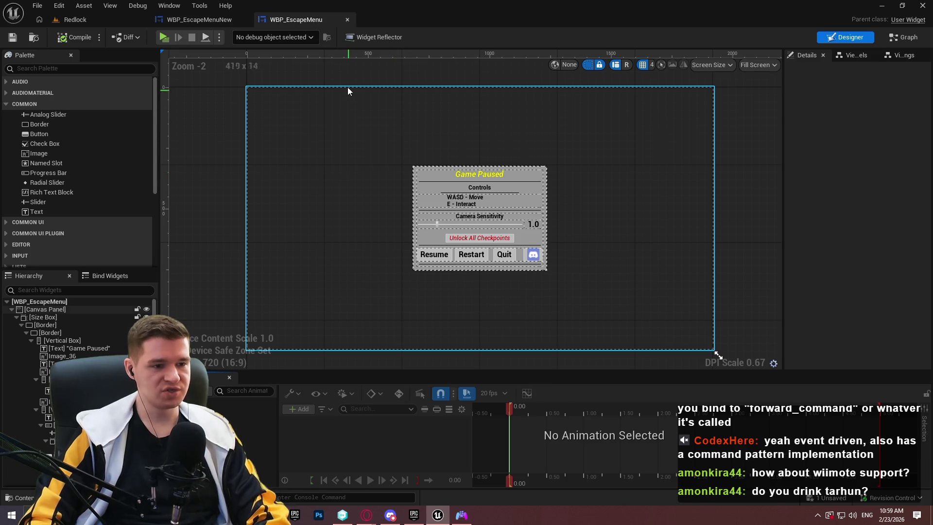
pyautogui.click(197, 19)
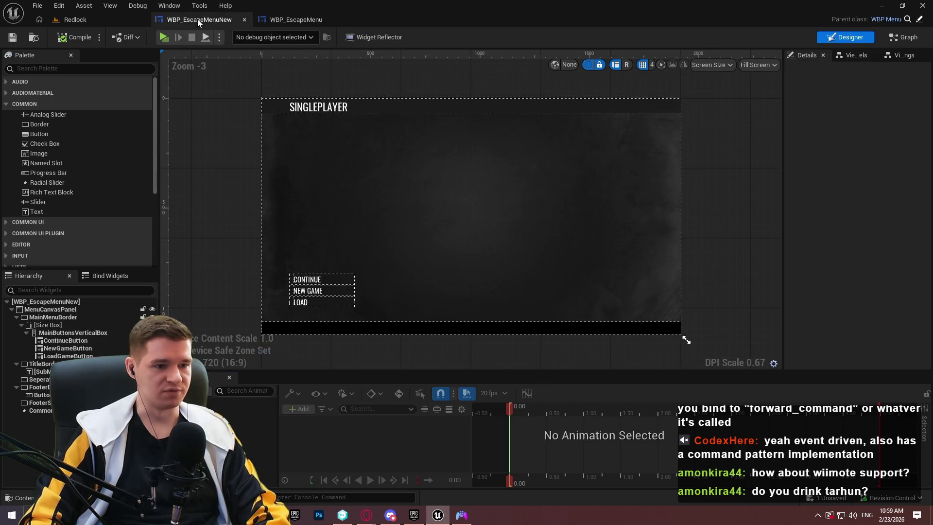
pyautogui.scroll(3, 293, 282)
pyautogui.click(293, 280)
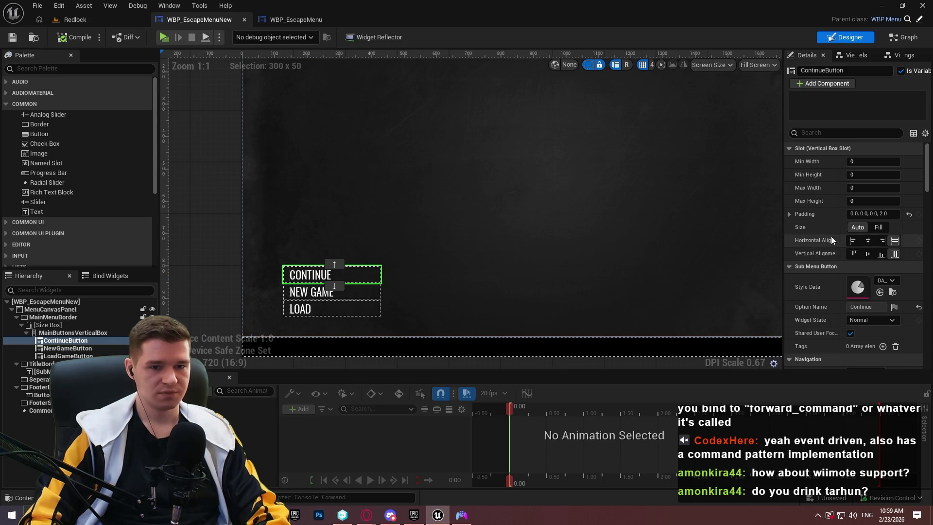
pyautogui.moveTo(775, 187); pyautogui.dragTo(677, 178)
pyautogui.hotkey('ctrl', 'z')
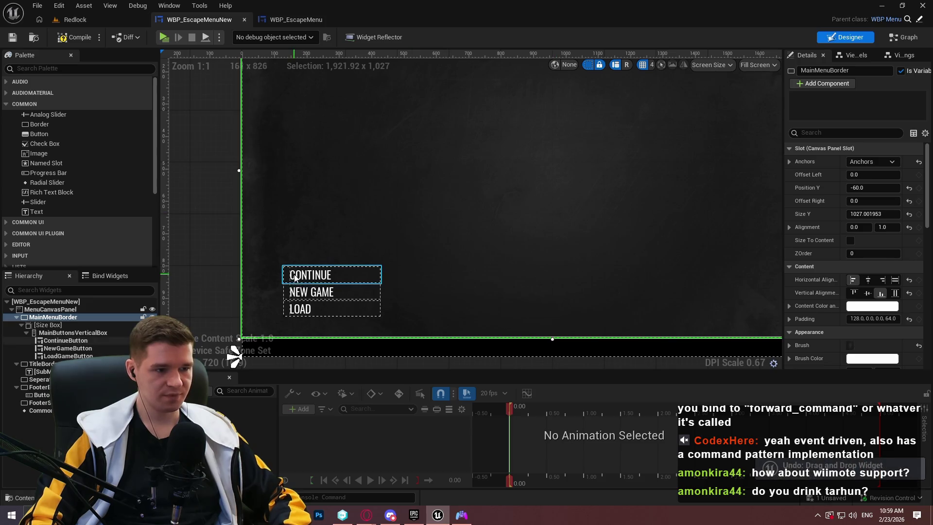
pyautogui.scroll(-2, 843, 245)
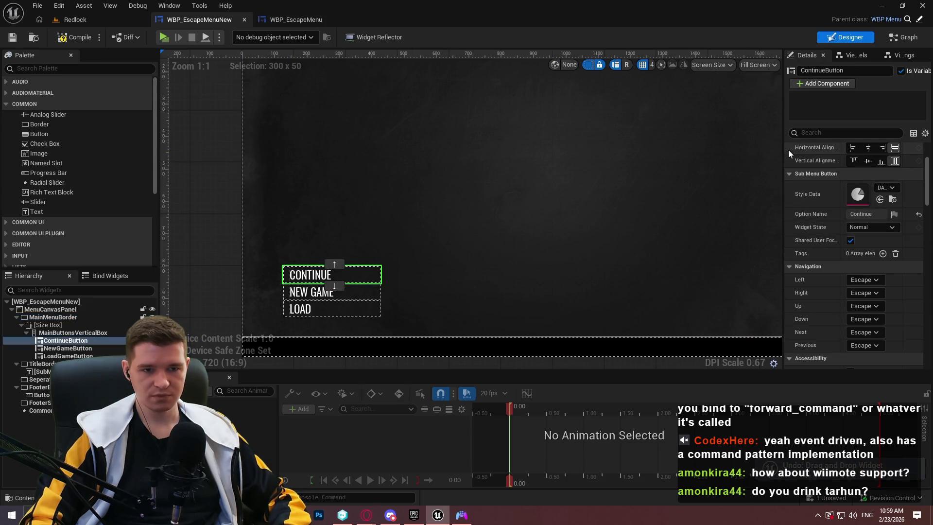
pyautogui.moveTo(784, 150)
pyautogui.mouseDown()
pyautogui.moveTo(603, 160)
pyautogui.moveTo(614, 161)
pyautogui.mouseUp()
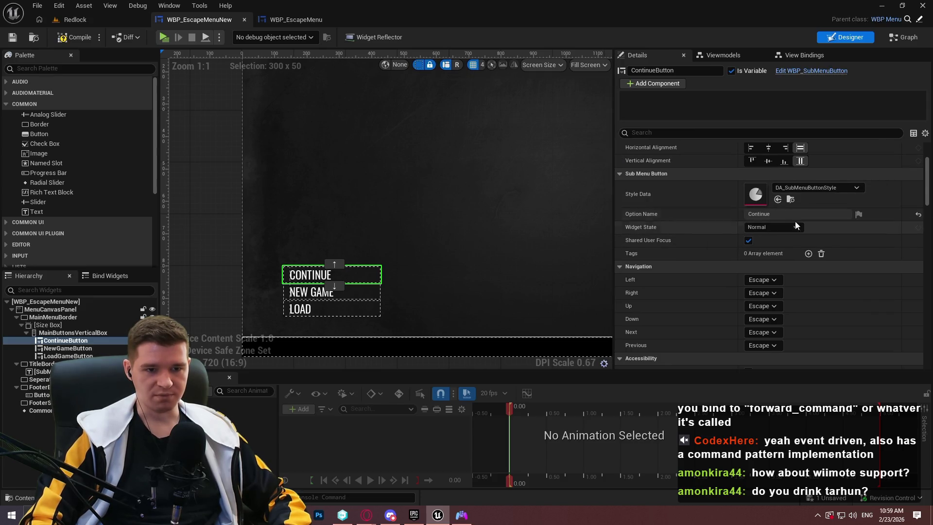
# Set the CONTINUE button's label to the IngameMenu_Resume string key
pyautogui.click(857, 215)
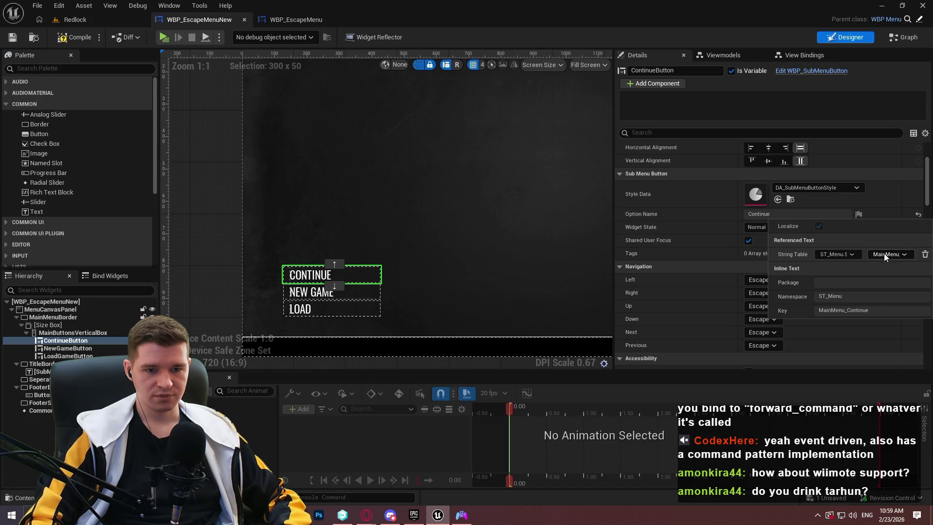
pyautogui.click(848, 253)
pyautogui.moveTo(861, 246)
pyautogui.mouseDown()
pyautogui.moveTo(839, 468)
pyautogui.moveTo(842, 449)
pyautogui.mouseUp()
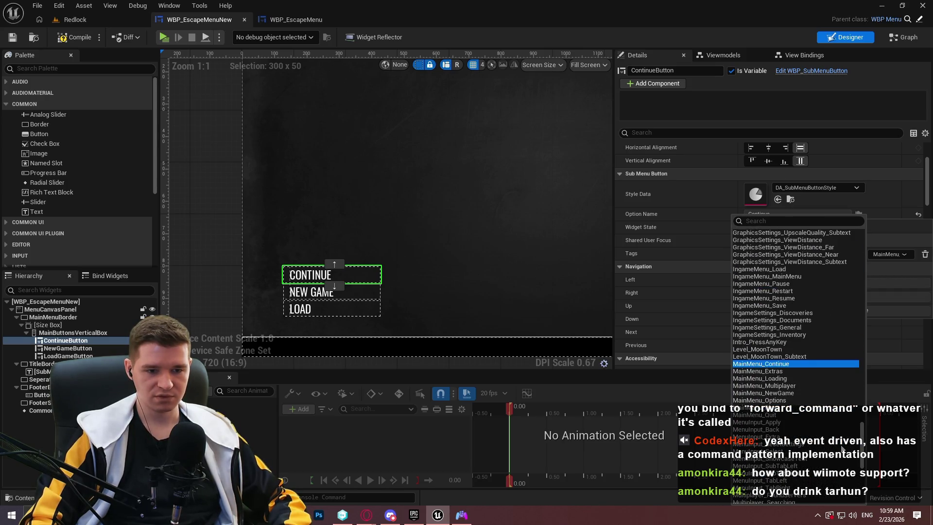
pyautogui.click(766, 221)
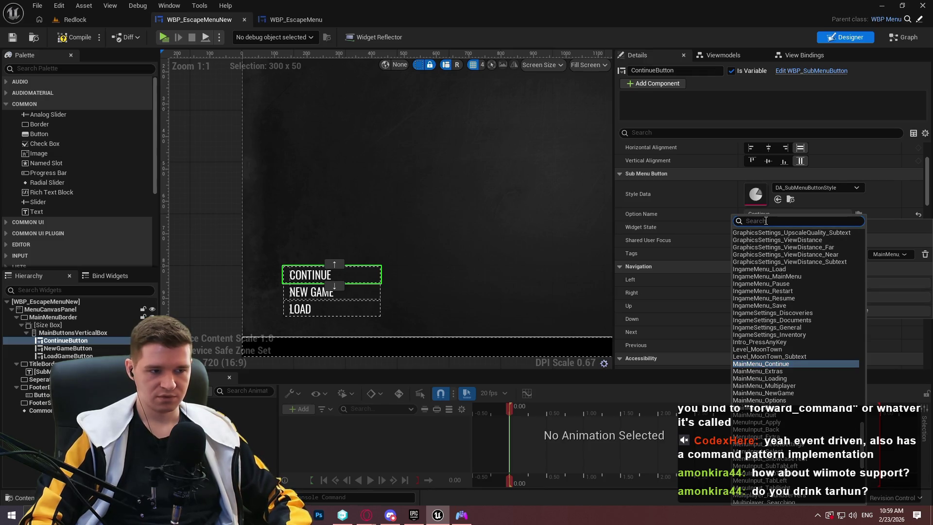
pyautogui.write('rest')
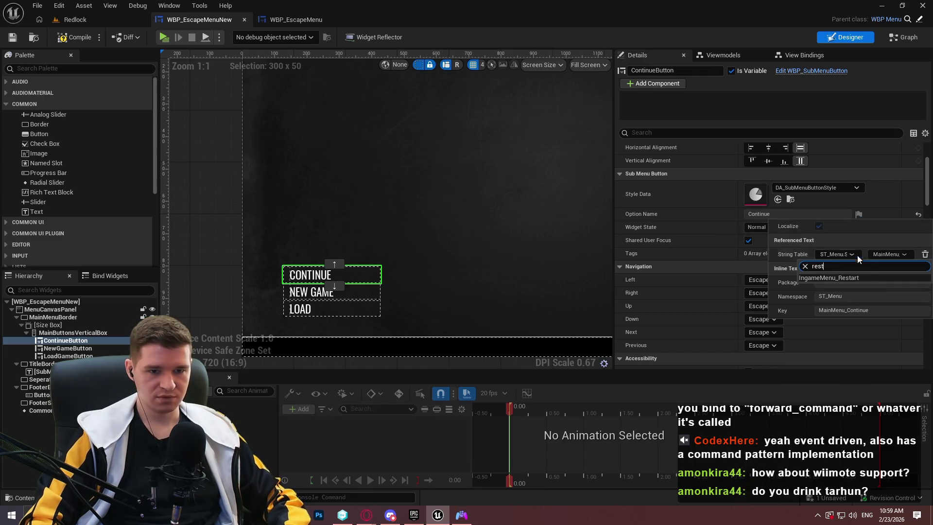
pyautogui.click(853, 279)
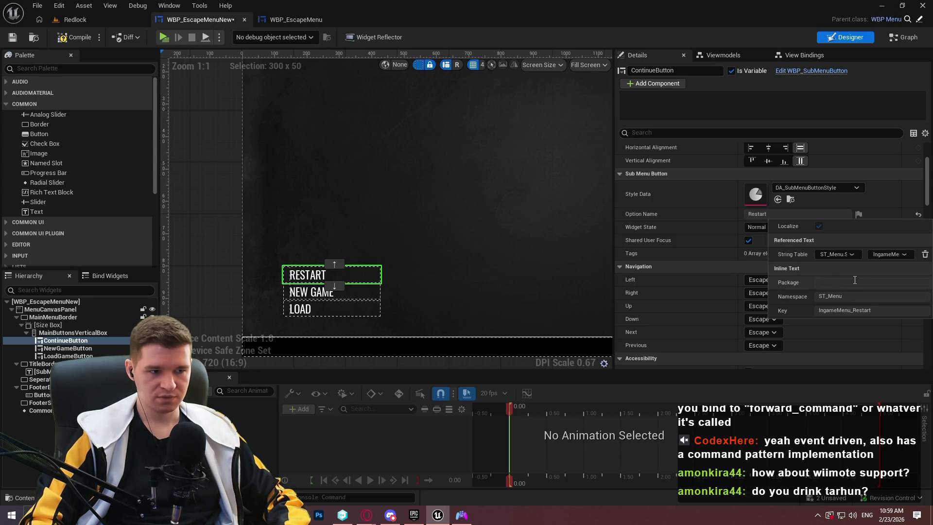
pyautogui.click(879, 254)
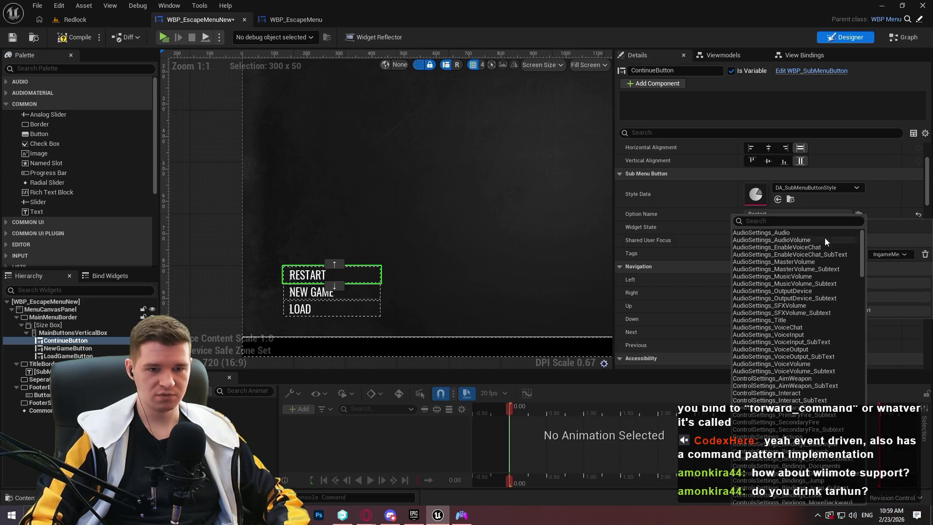
pyautogui.write('resume')
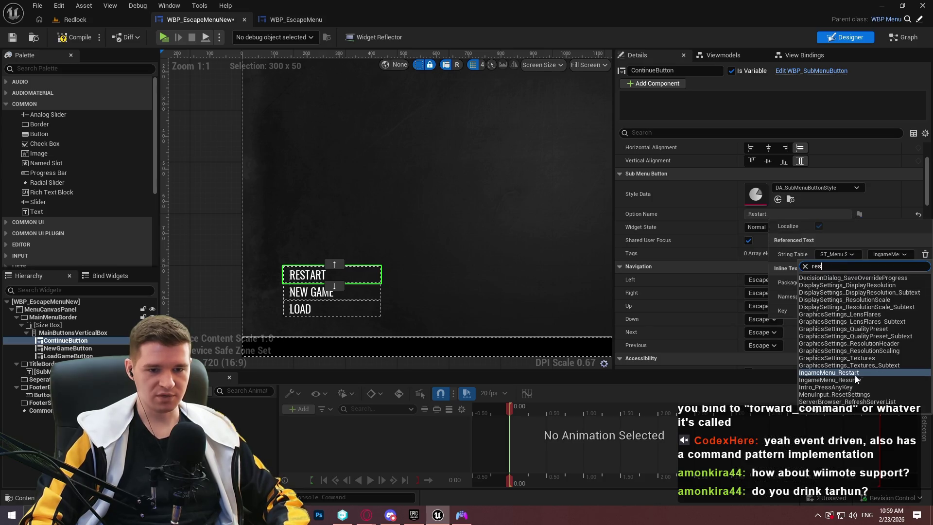
pyautogui.click(858, 265)
# Set the NEW GAME button's label to the IngameMenu_Restart string key
pyautogui.click(321, 292)
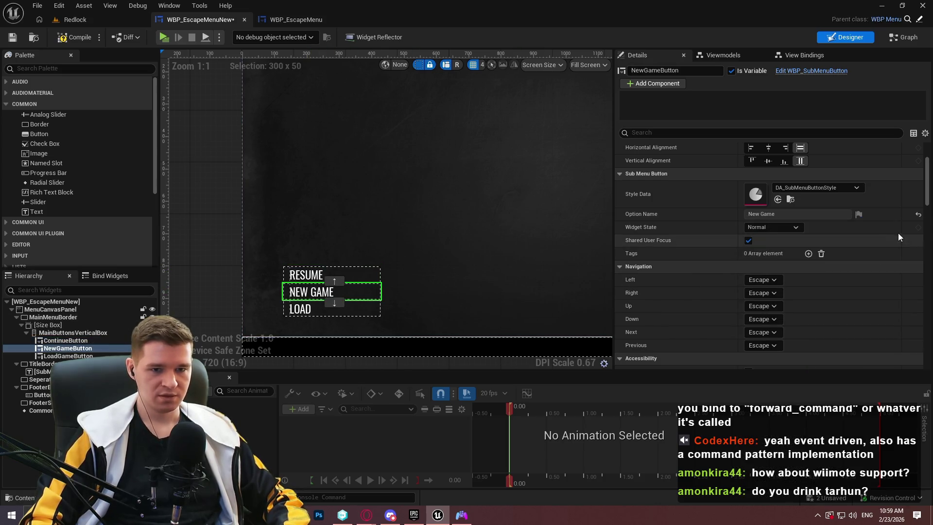
pyautogui.click(818, 187)
pyautogui.write('rest')
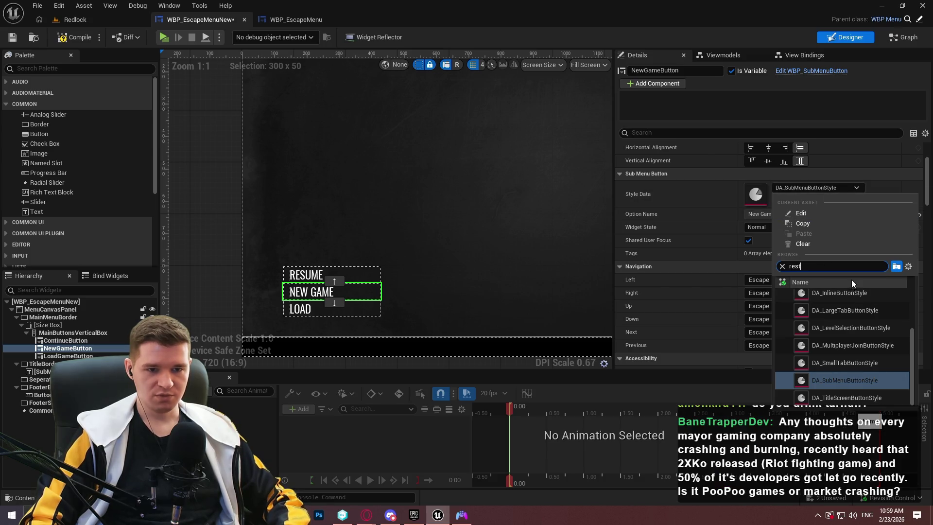
pyautogui.press('Escape')
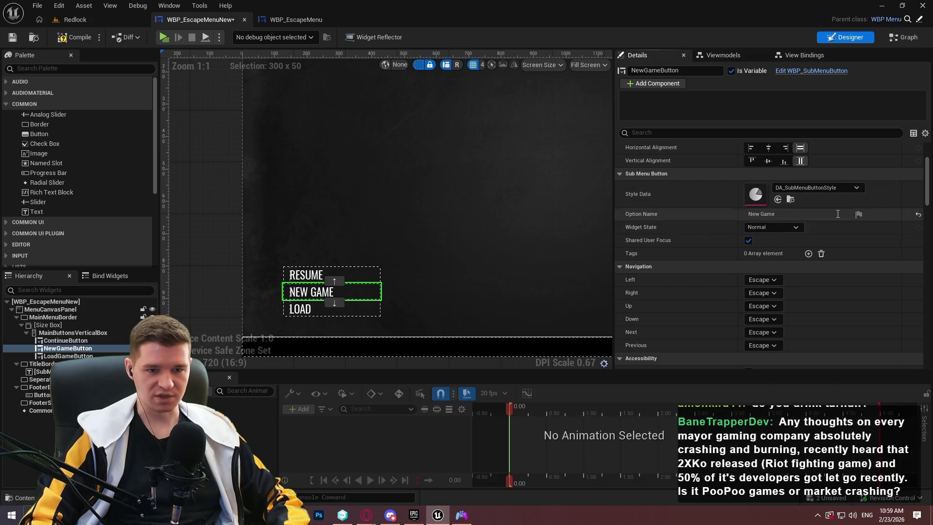
pyautogui.click(859, 215)
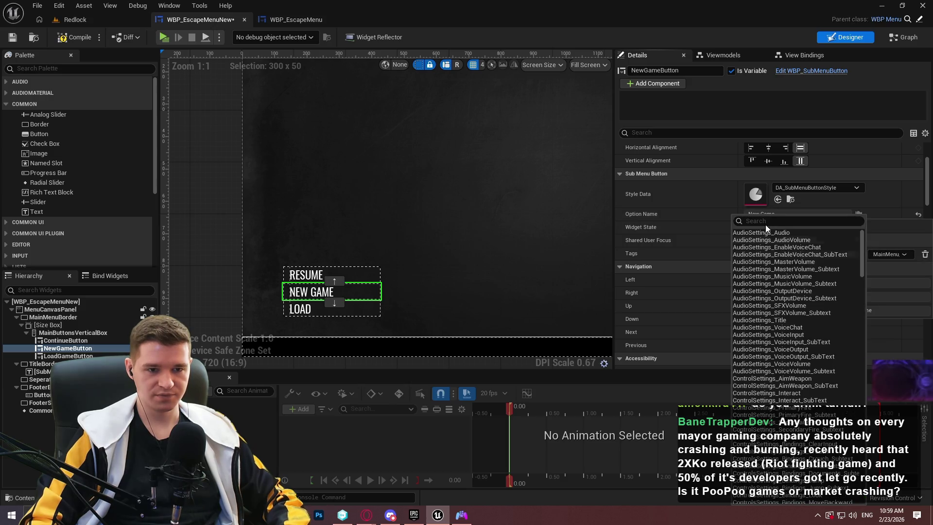
pyautogui.write('rest')
pyautogui.click(889, 281)
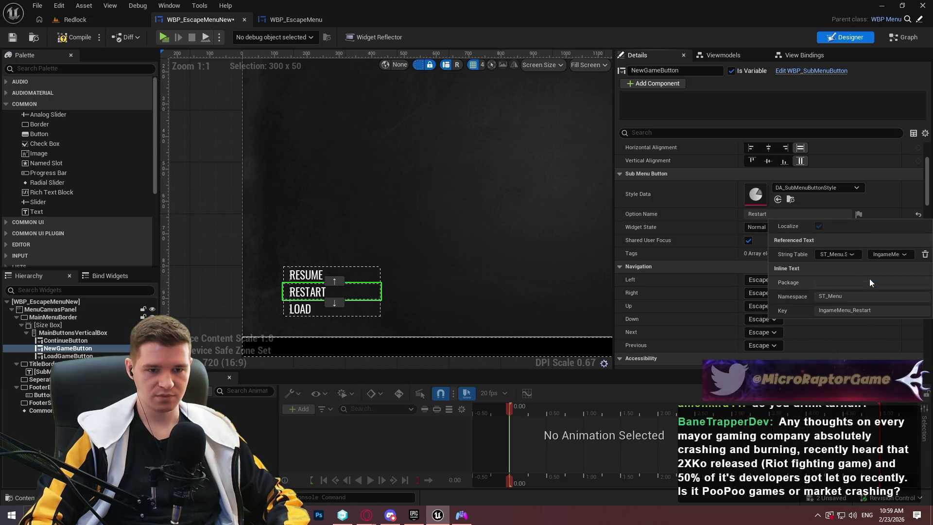
# Set the LOAD button's label to the MainMenu_Quit string key
pyautogui.click(311, 312)
pyautogui.click(858, 215)
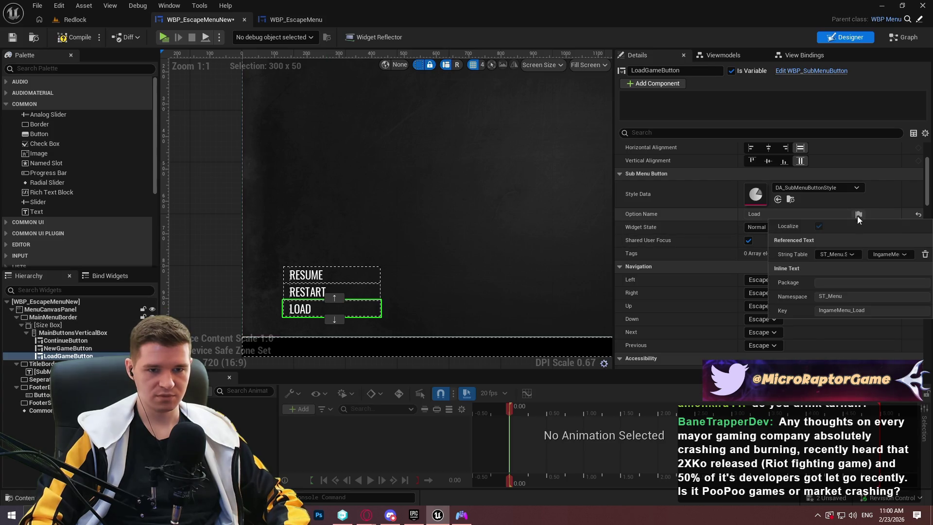
pyautogui.click(889, 256)
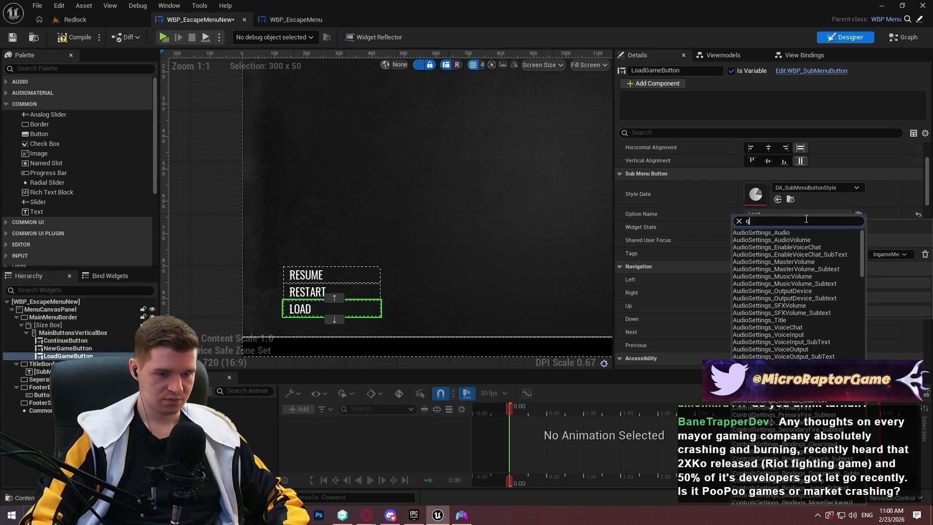
pyautogui.write('quit')
pyautogui.click(844, 290)
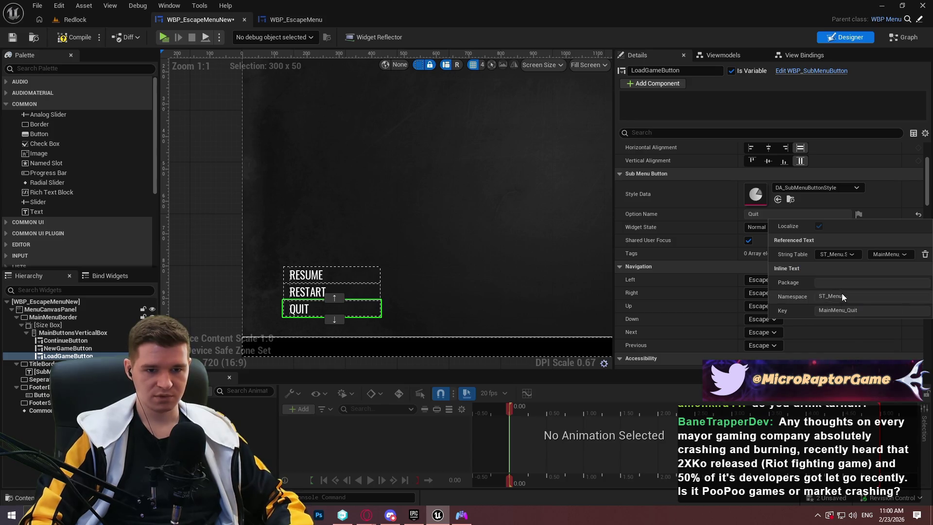
pyautogui.click(677, 243)
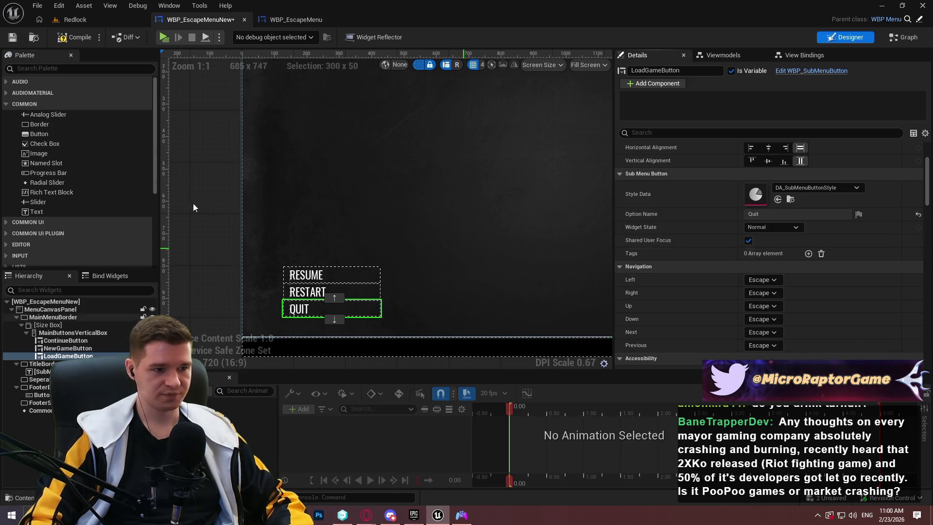
# Compile WBP_EscapeMenuNew with its Resume, Restart and Quit labels, then view its EventGraph
pyautogui.click(73, 38)
pyautogui.click(12, 37)
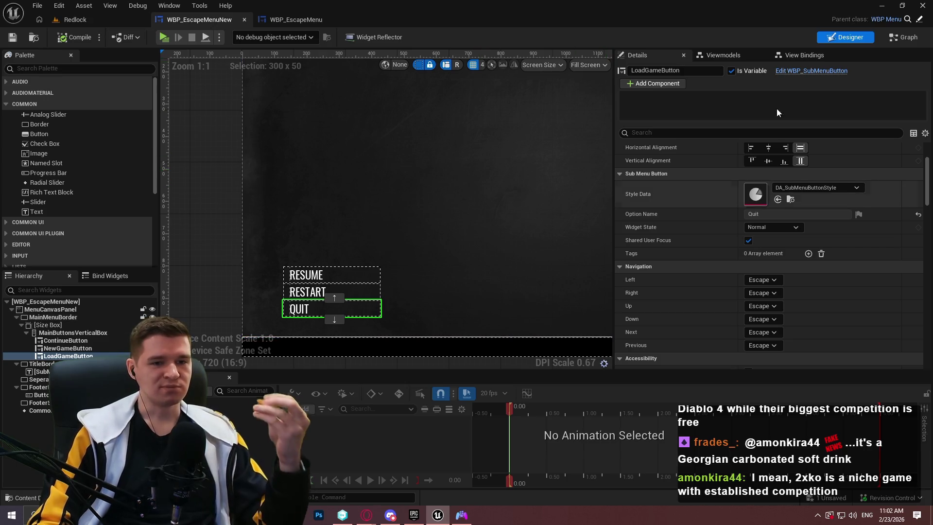
pyautogui.click(897, 42)
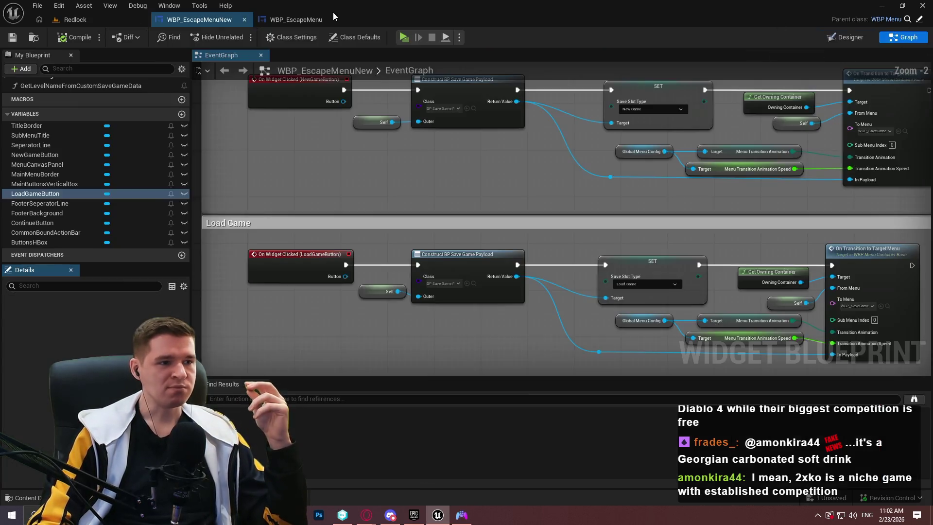
# Open the old WBP_EscapeMenu event graph and view its initialization and quit nodes
pyautogui.hotkey('ctrl', 'Tab')
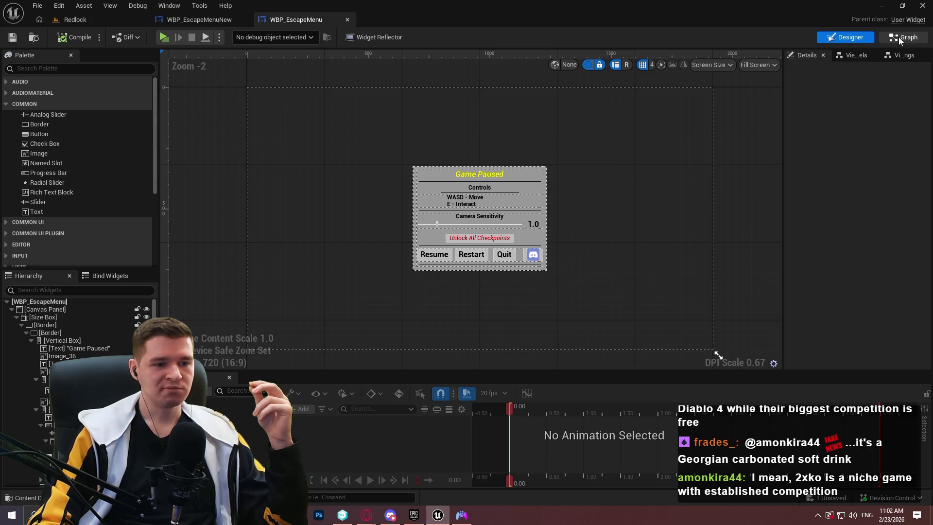
pyautogui.click(899, 40)
pyautogui.scroll(-3, 481, 176)
pyautogui.moveTo(349, 238)
pyautogui.mouseDown()
pyautogui.moveTo(704, 252)
pyautogui.moveTo(689, 250)
pyautogui.mouseUp()
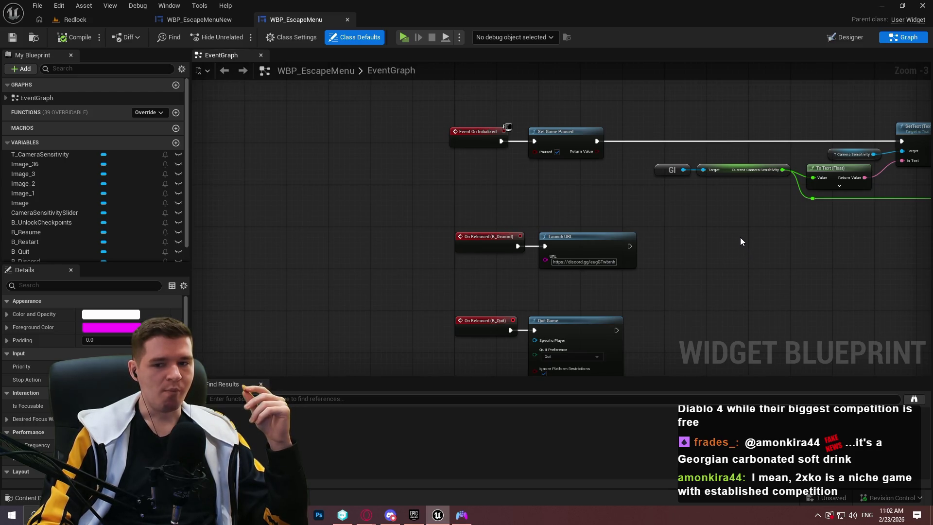
# Inspect the old menu's Set Value and Set Game Paused nodes, then return to WBP_EscapeMenuNew's Designer
pyautogui.click(204, 20)
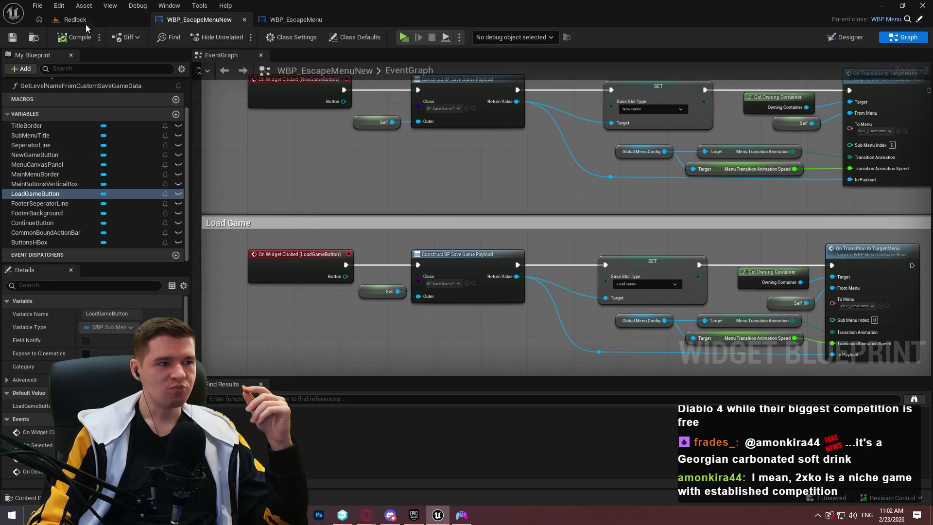
pyautogui.click(87, 20)
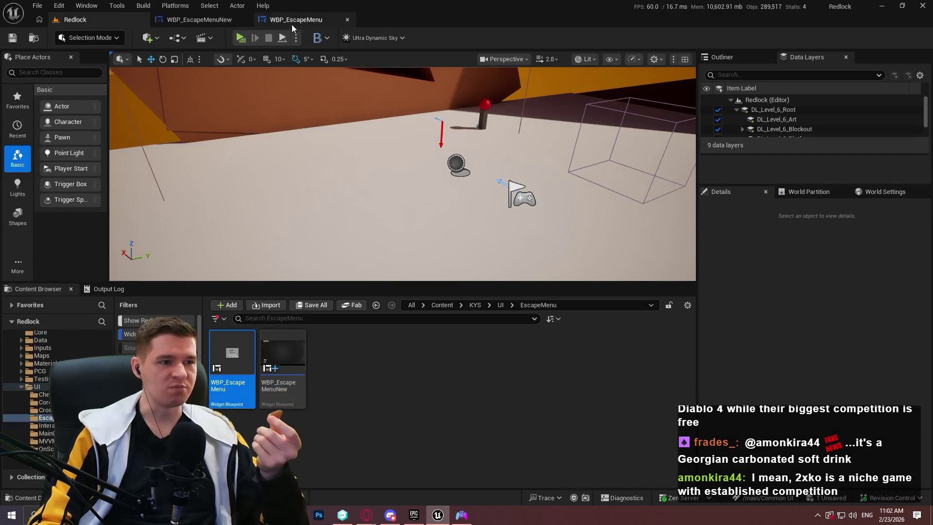
pyautogui.click(291, 19)
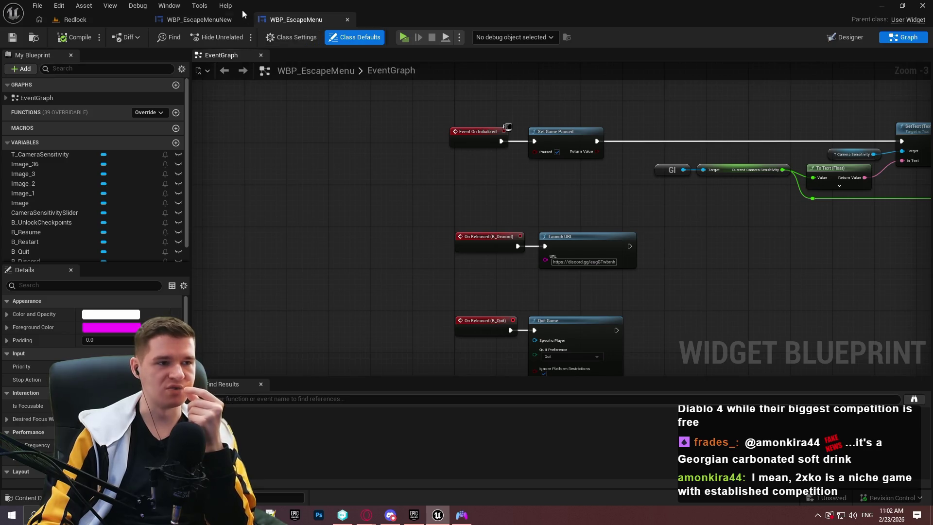
pyautogui.moveTo(848, 124); pyautogui.dragTo(568, 121)
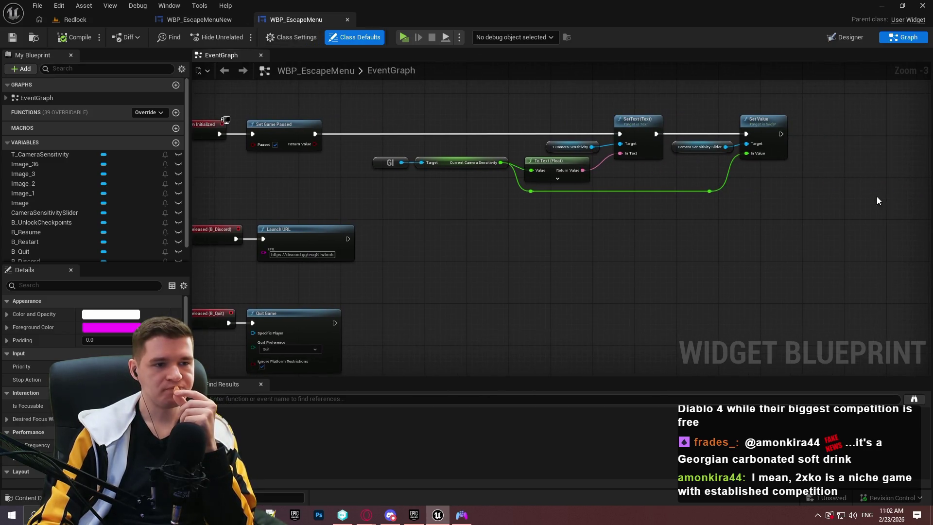
pyautogui.moveTo(870, 198); pyautogui.dragTo(423, 129)
pyautogui.click(273, 124)
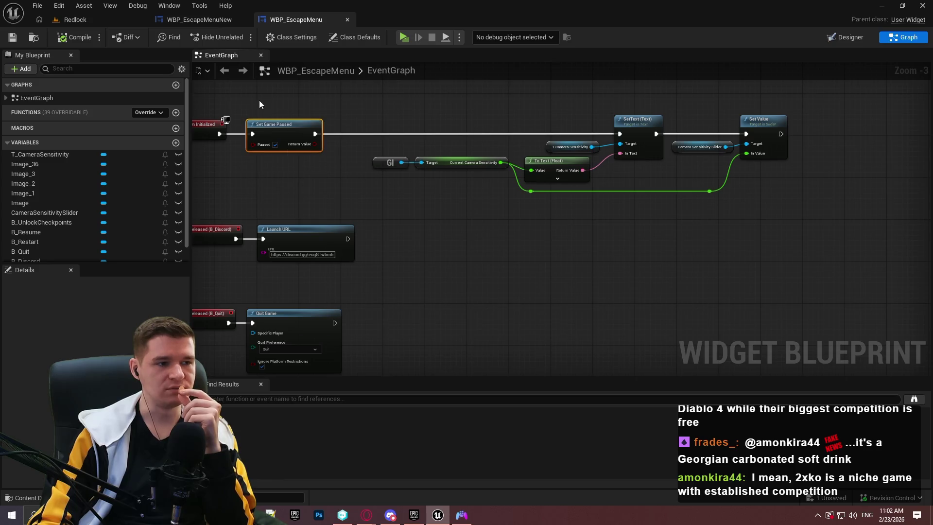
pyautogui.hotkey('ctrl', 'Tab')
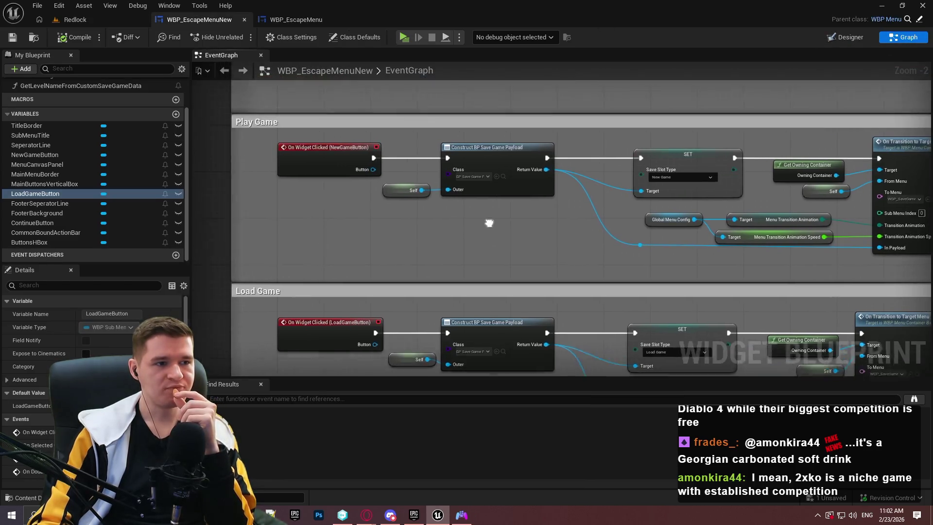
pyautogui.click(851, 37)
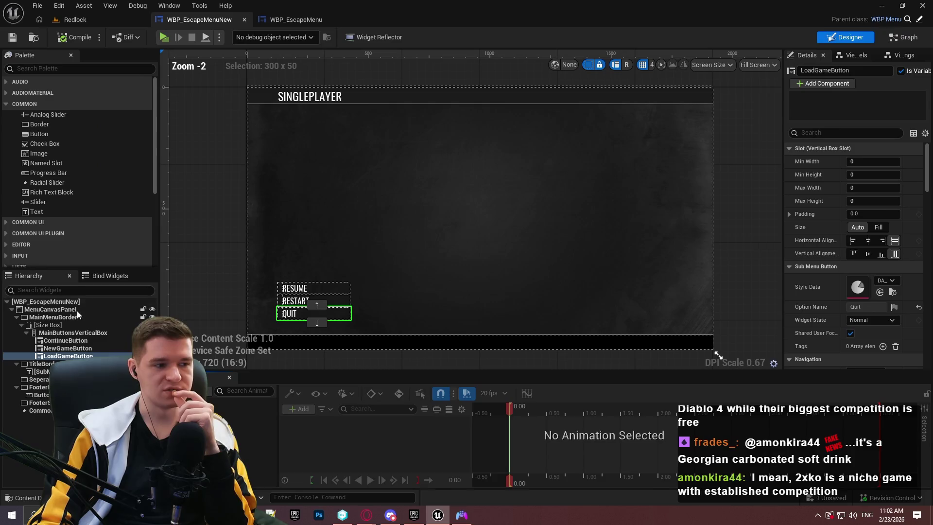
# Select the menu's root widget and confirm NewGameButton as its Desired Focus Widget
pyautogui.click(68, 303)
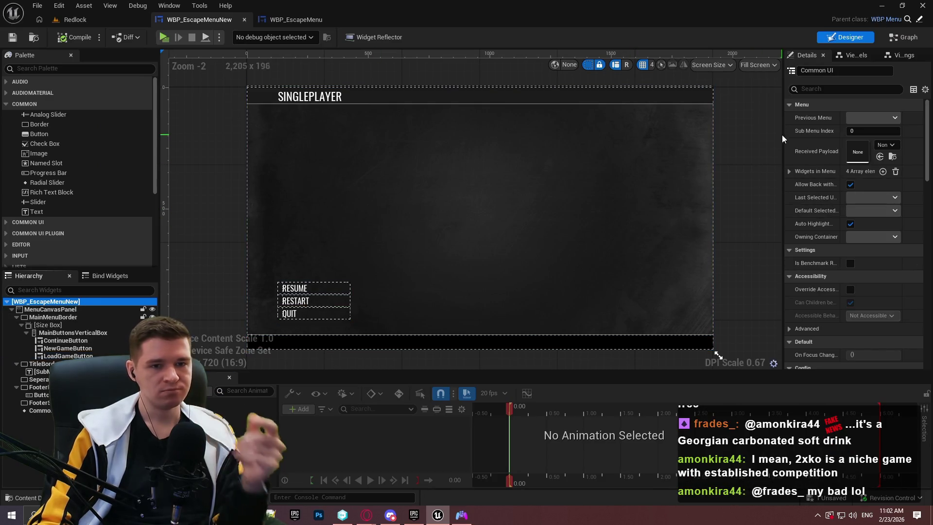
pyautogui.moveTo(784, 129); pyautogui.dragTo(659, 139)
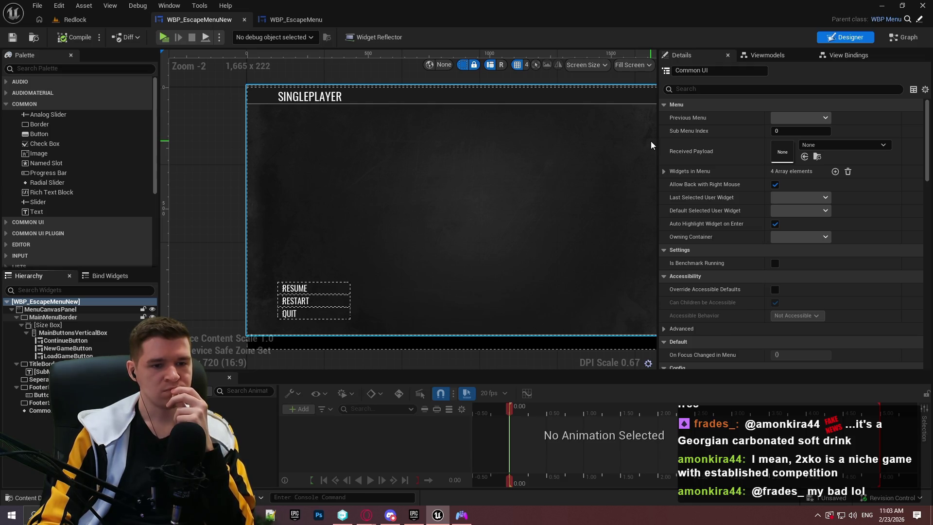
pyautogui.scroll(-5, 737, 196)
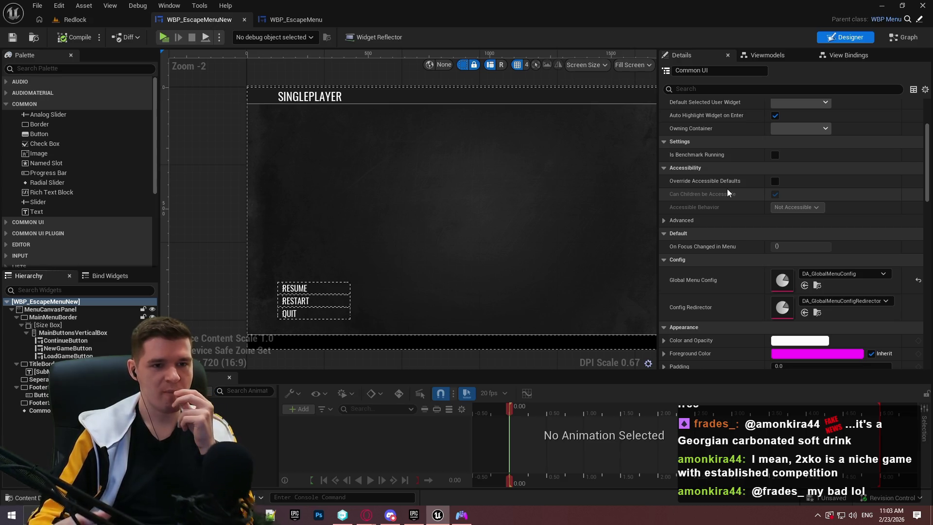
pyautogui.scroll(4, 734, 188)
pyautogui.scroll(2, 745, 169)
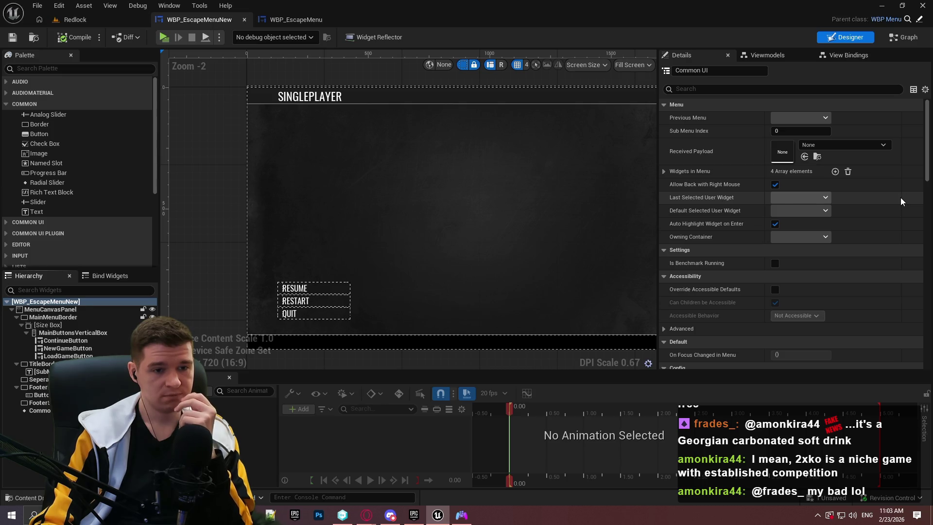
pyautogui.scroll(-5, 897, 199)
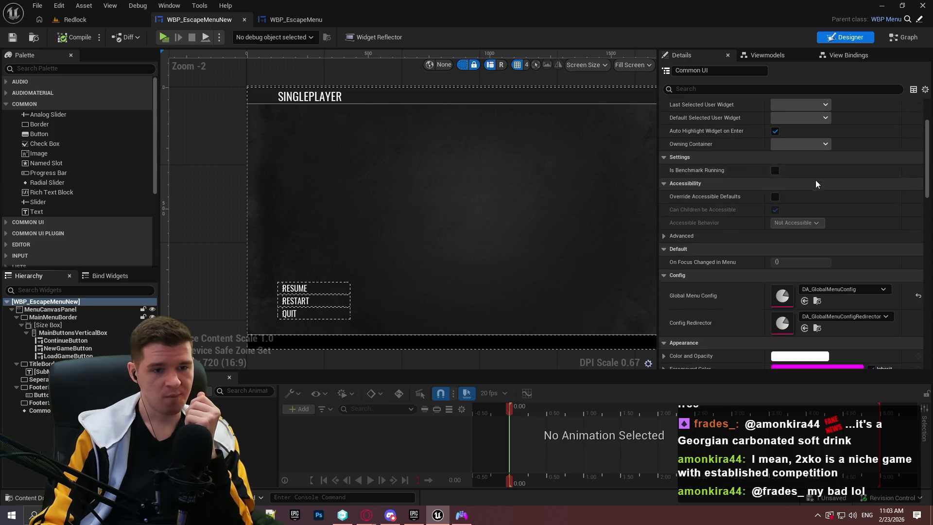
pyautogui.scroll(-2, 758, 174)
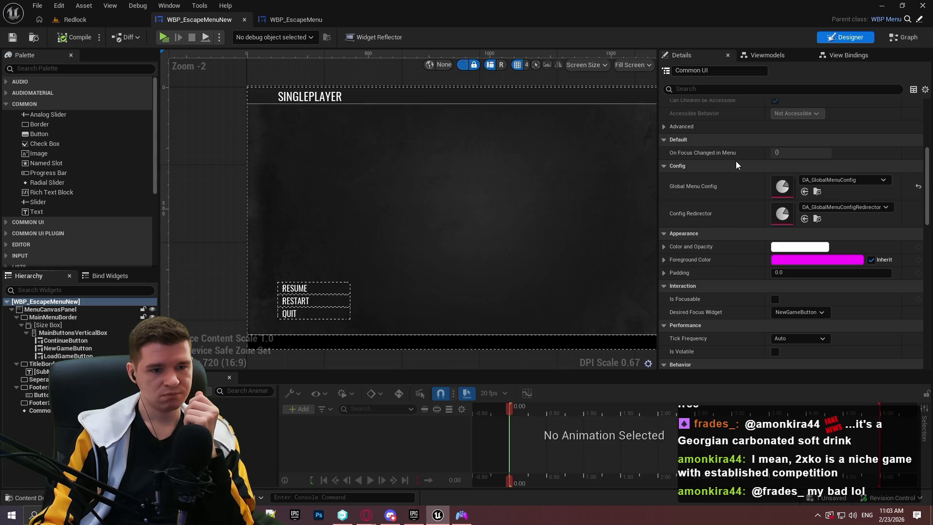
pyautogui.scroll(-2, 736, 159)
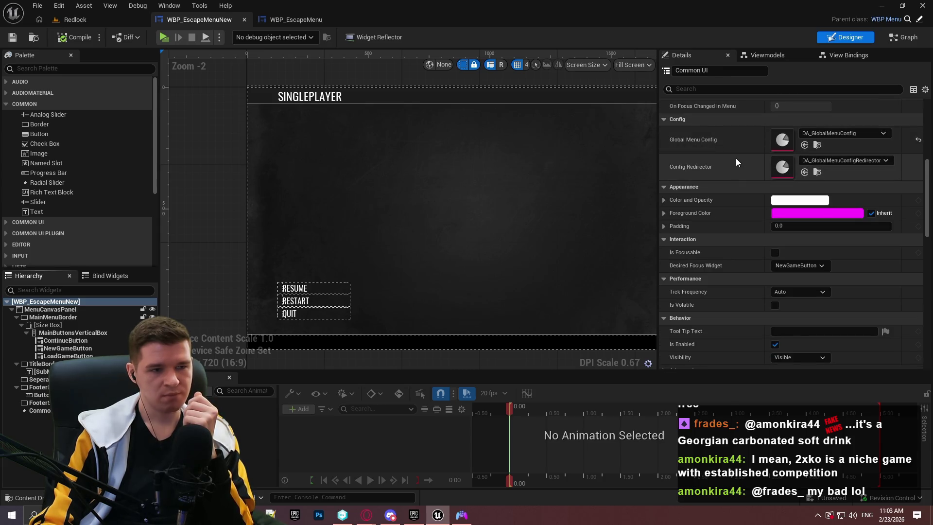
pyautogui.click(774, 266)
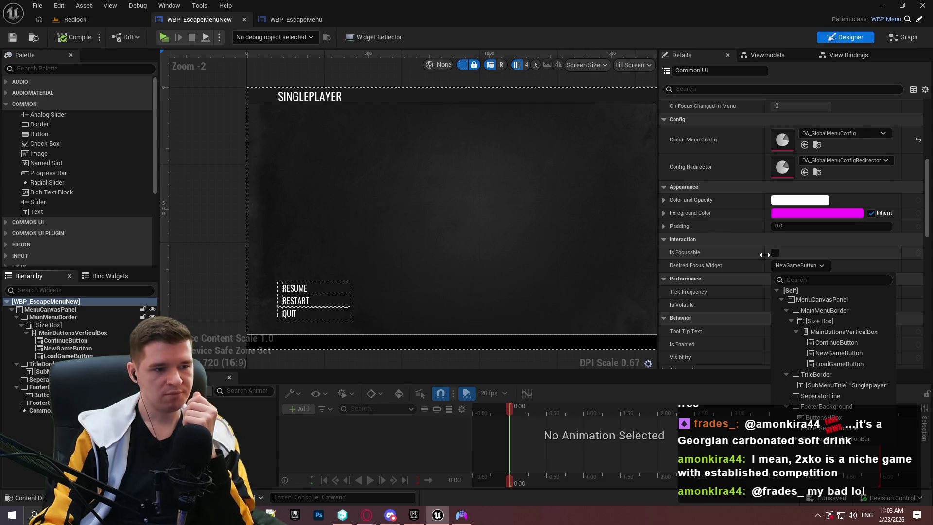
pyautogui.click(751, 261)
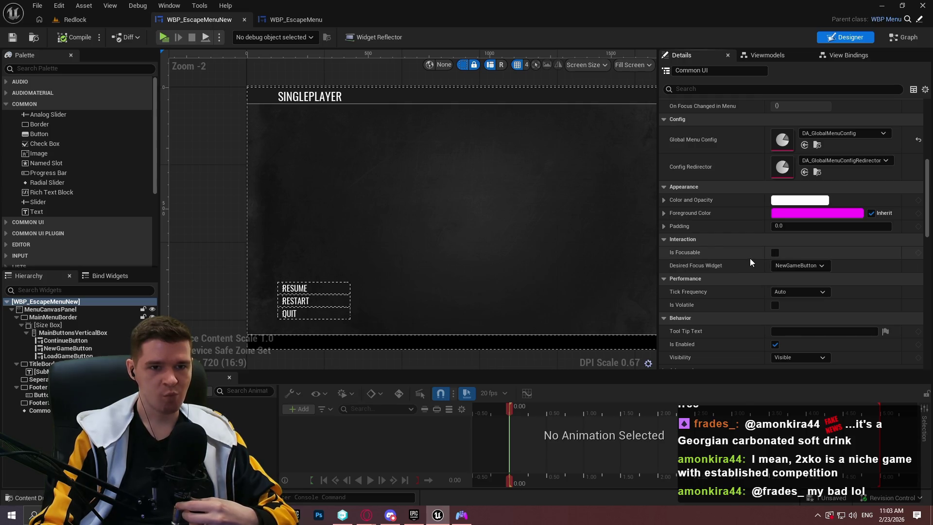
# Select NewGameButton, the RESTART button, in the Hierarchy to show its properties
pyautogui.click(52, 350)
pyautogui.click(58, 349)
pyautogui.click(61, 356)
pyautogui.click(61, 340)
pyautogui.click(65, 349)
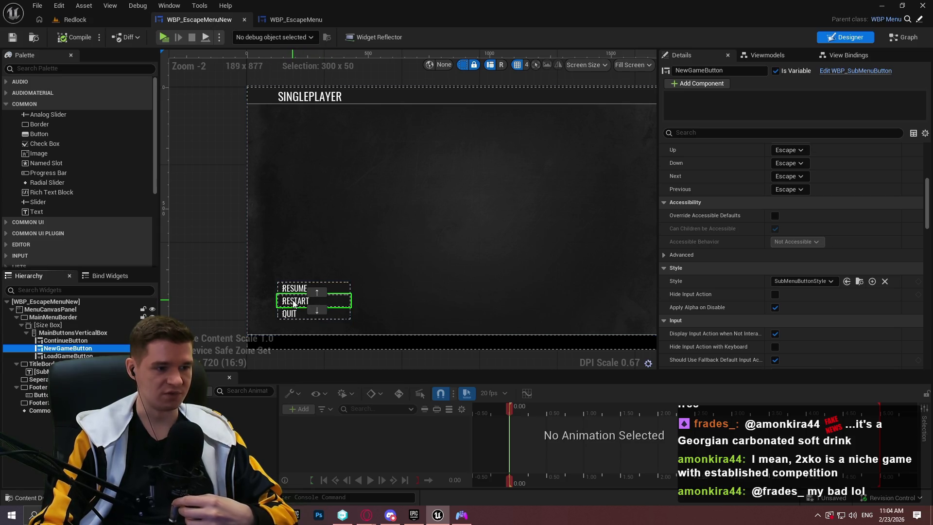
pyautogui.click(709, 278)
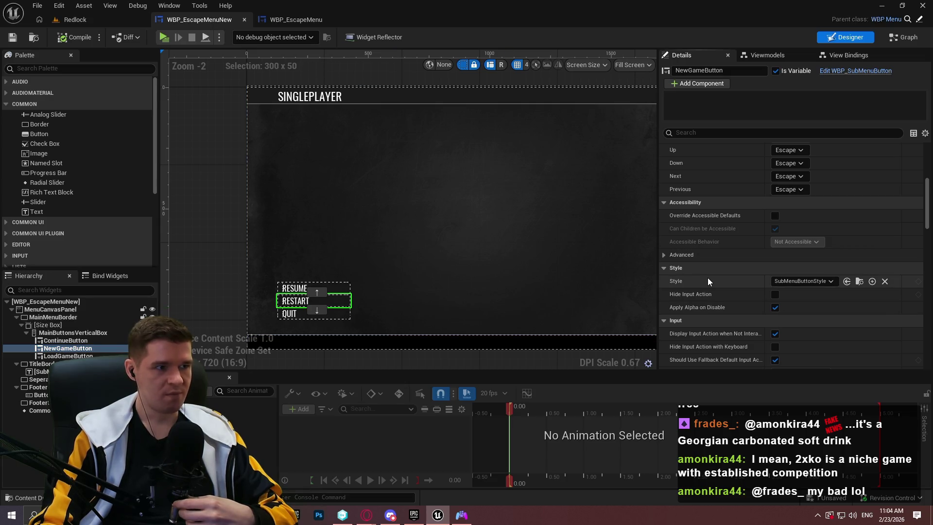
pyautogui.click(901, 40)
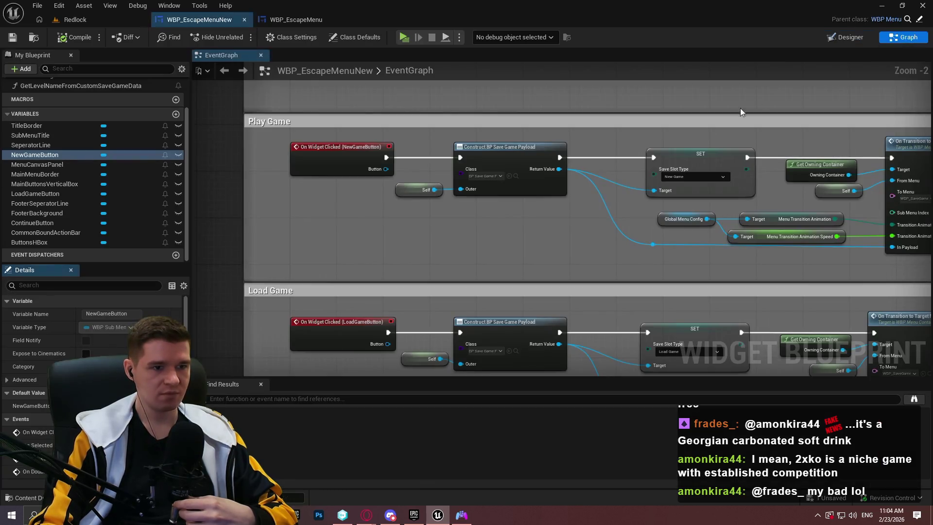
pyautogui.scroll(-5, 412, 211)
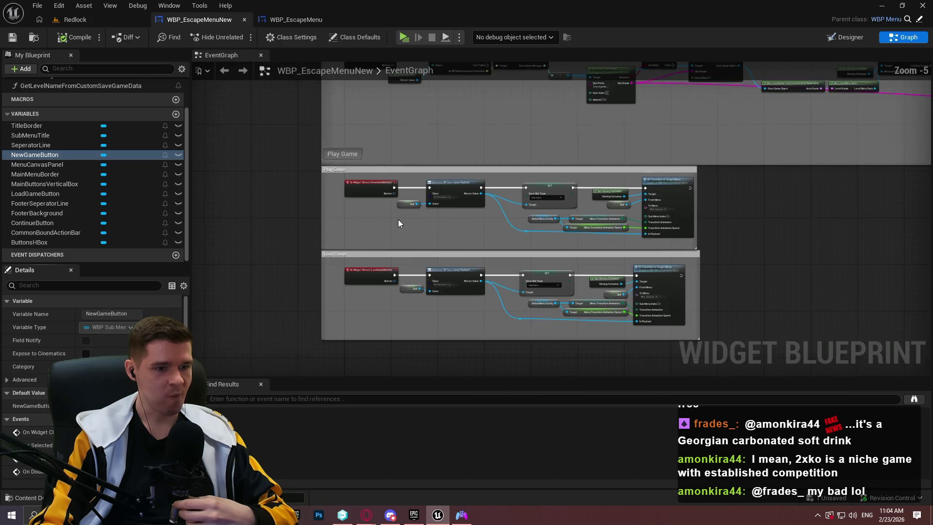
pyautogui.scroll(5, 401, 100)
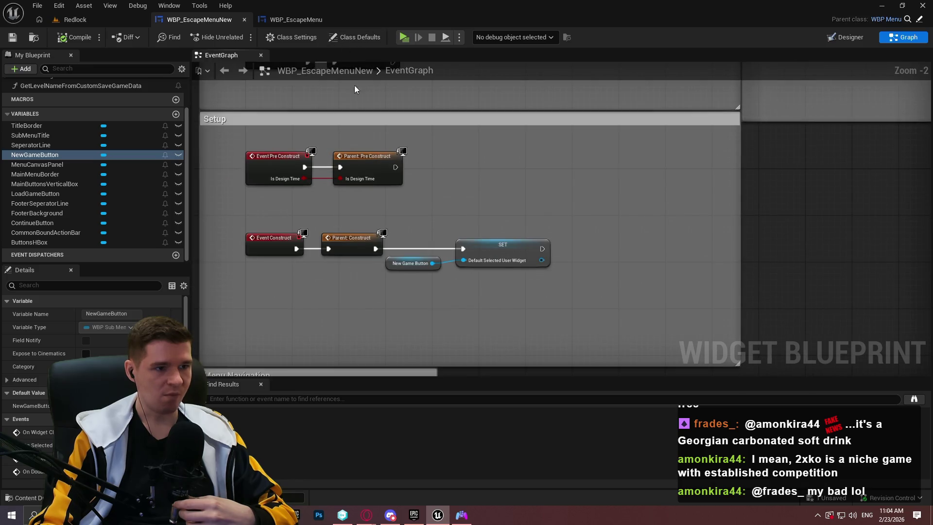
pyautogui.click(421, 291)
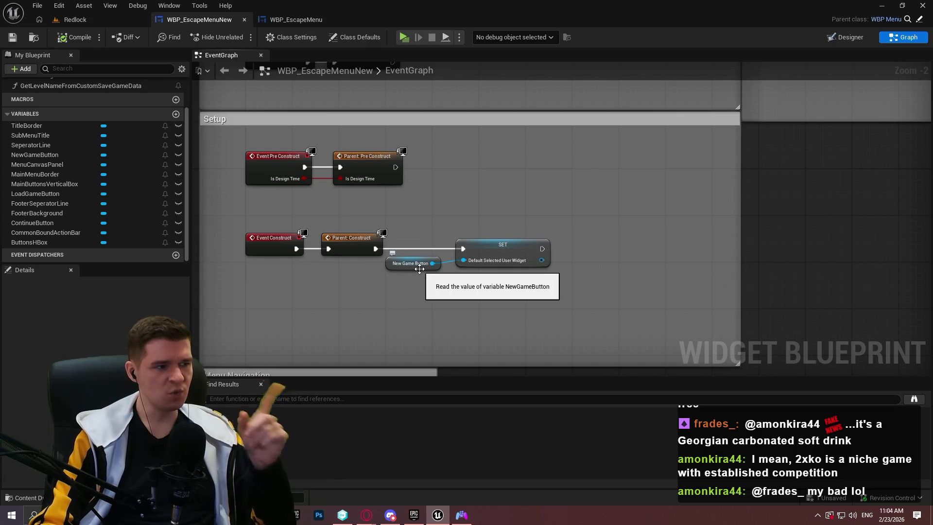
pyautogui.click(845, 37)
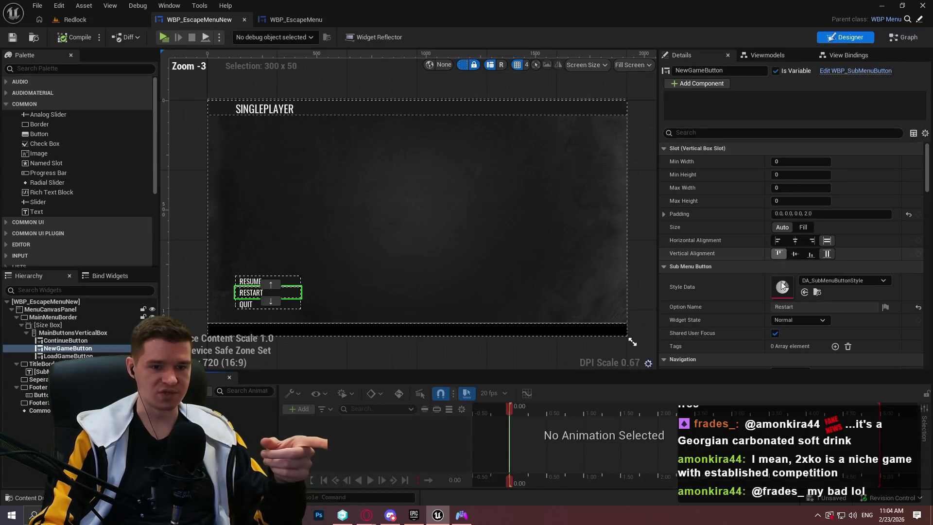
pyautogui.scroll(-5, 729, 282)
pyautogui.click(46, 301)
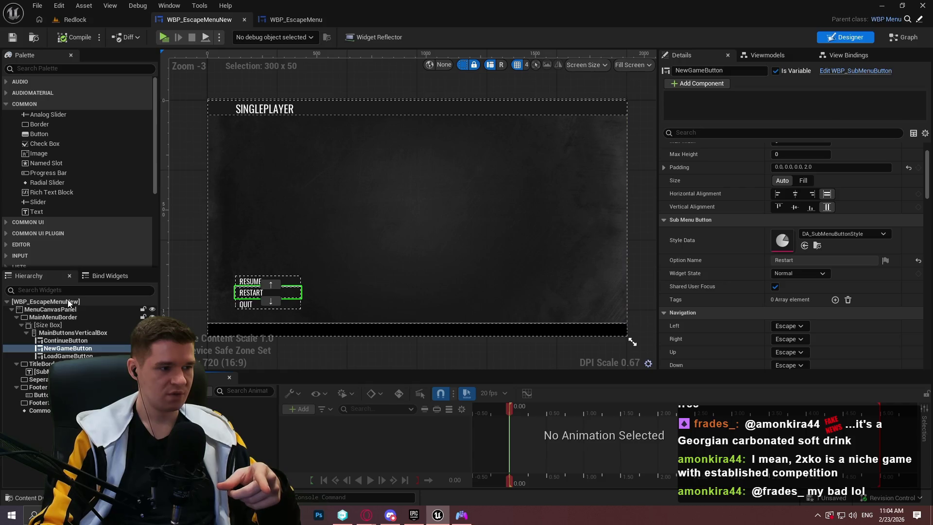
pyautogui.scroll(-6, 867, 209)
pyautogui.moveTo(929, 146); pyautogui.dragTo(929, 192)
pyautogui.click(287, 18)
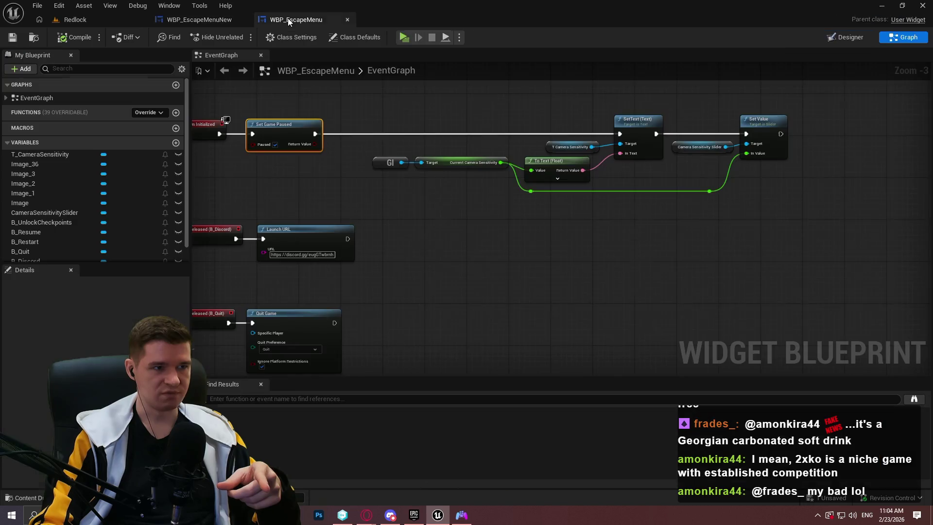
pyautogui.click(214, 19)
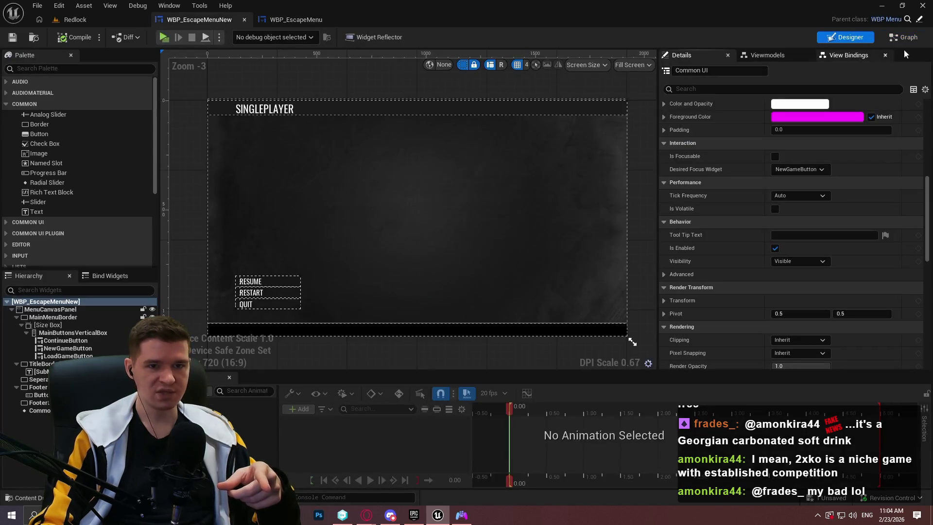
# Check the SET Default Selected User Widget node in the escape menu's event graph
pyautogui.click(887, 42)
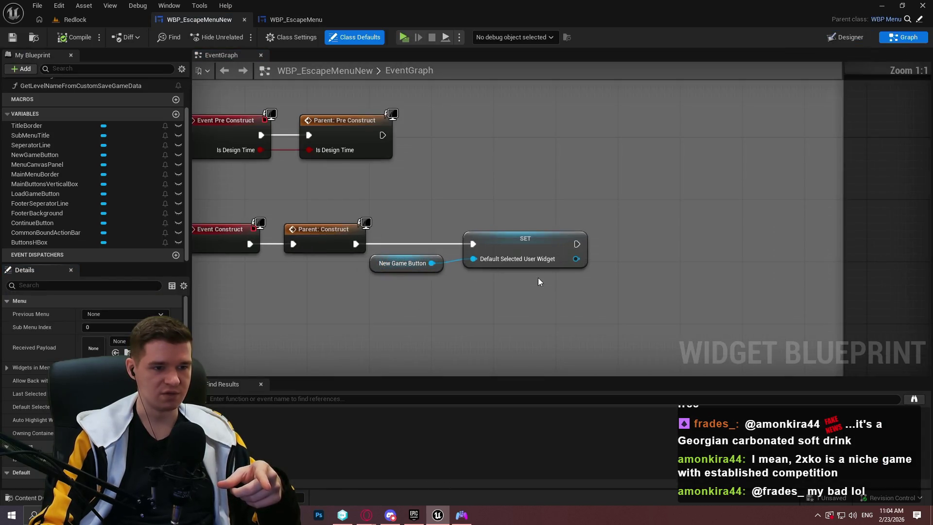
pyautogui.moveTo(600, 277); pyautogui.dragTo(512, 243)
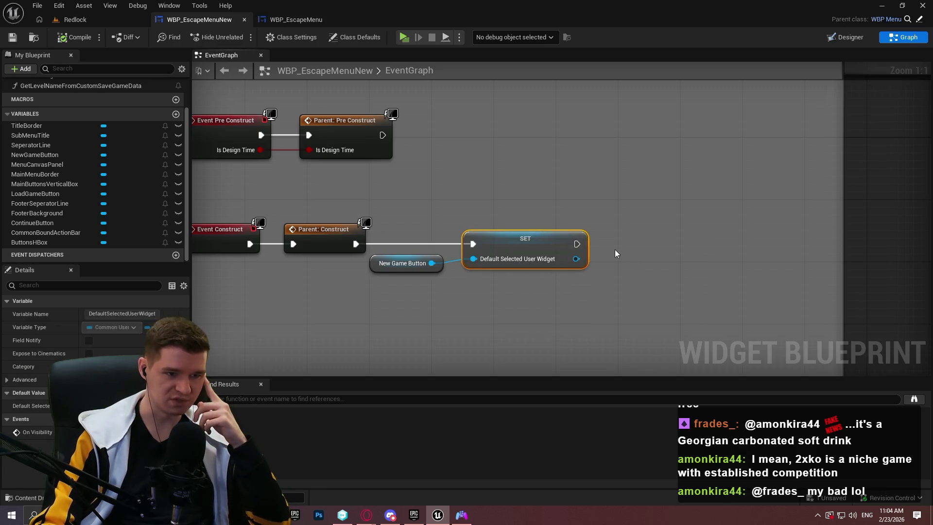
pyautogui.click(825, 43)
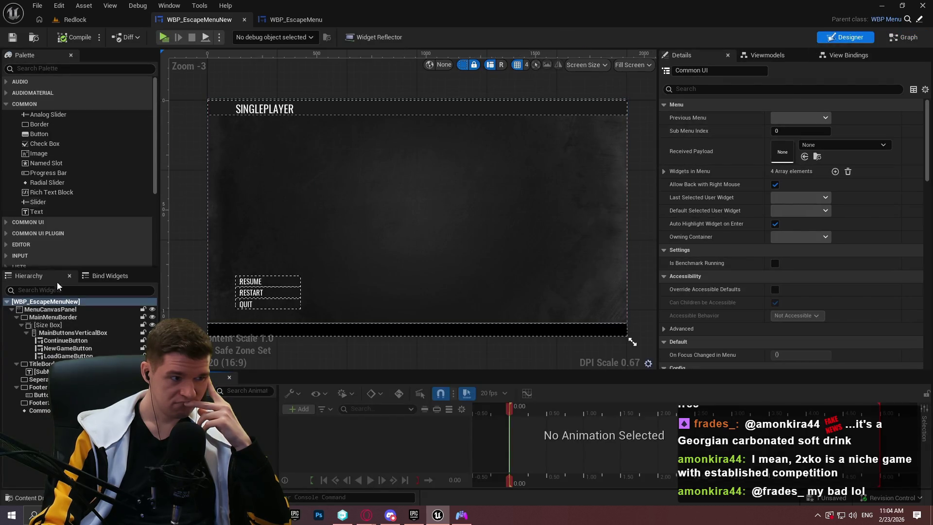
# Scroll Details to the Input Mapping settings, then open the parent WBP_Menu blueprint
pyautogui.moveTo(927, 146); pyautogui.dragTo(924, 224)
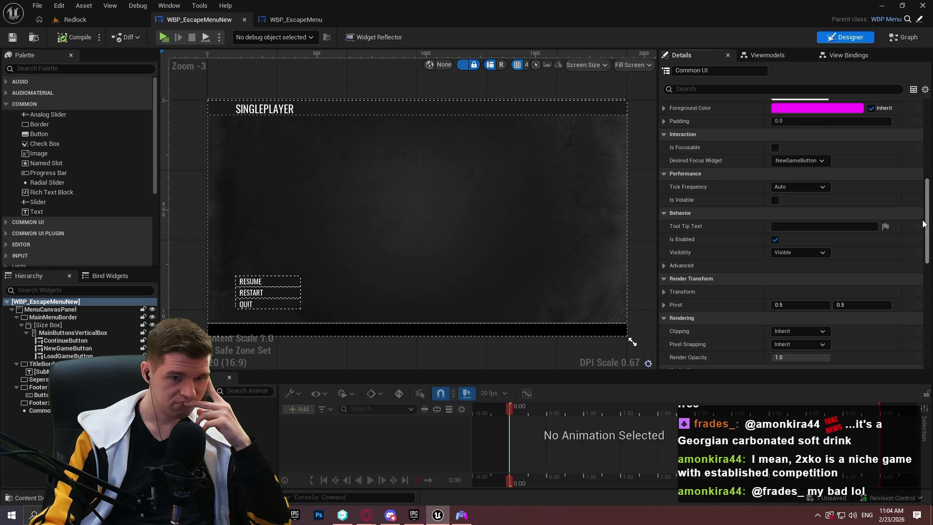
pyautogui.moveTo(923, 224); pyautogui.dragTo(923, 337)
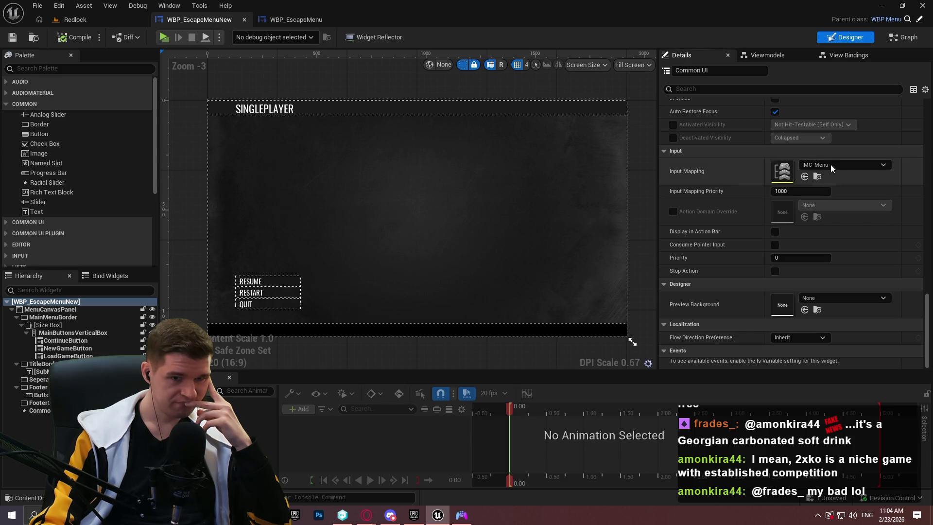
pyautogui.moveTo(672, 176)
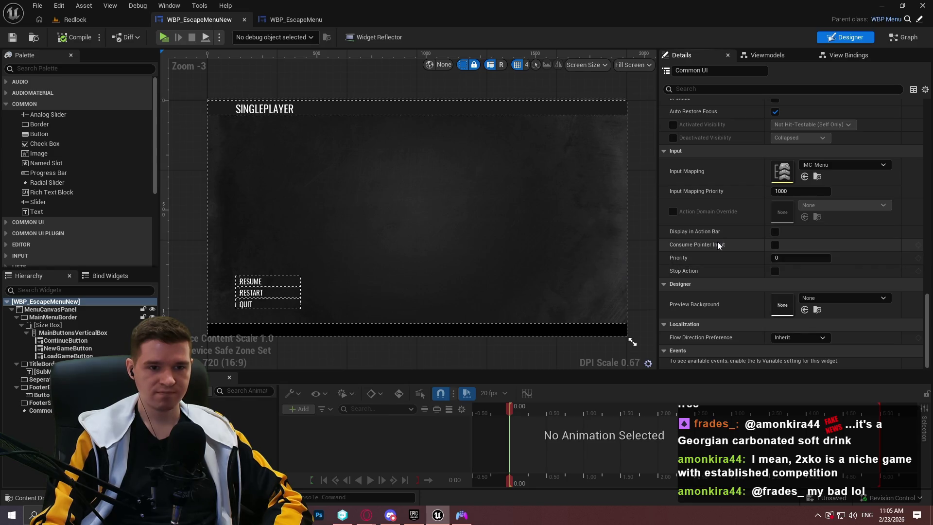
pyautogui.click(920, 19)
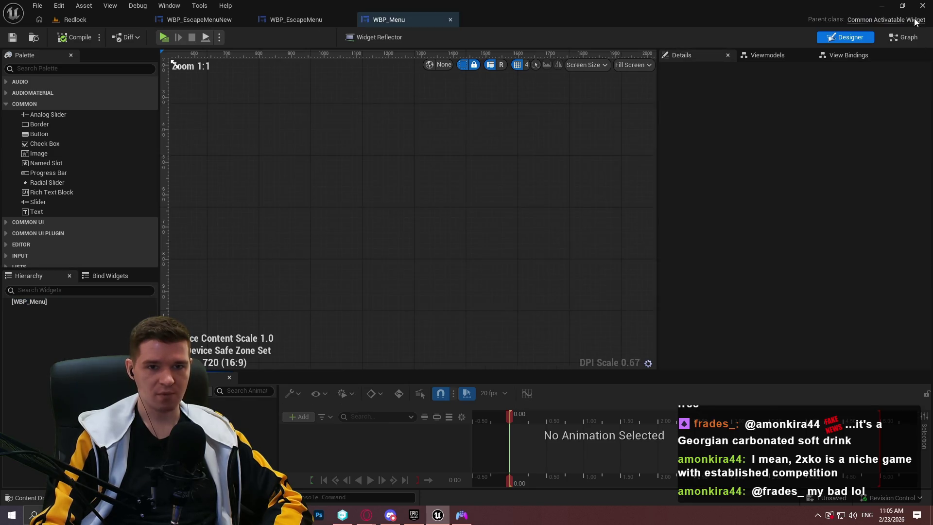
# Open WBP_Menu's EventGraph and locate the red input-type workaround comment
pyautogui.click(906, 39)
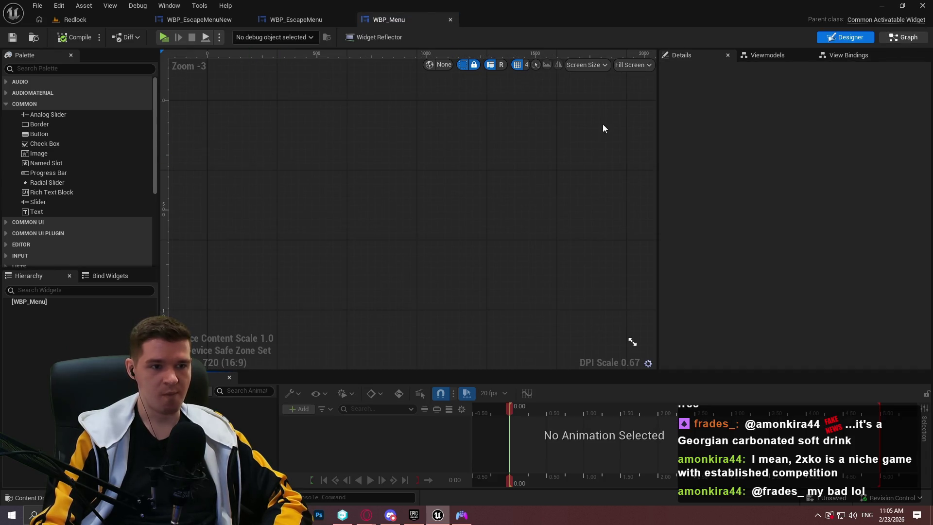
pyautogui.click(460, 55)
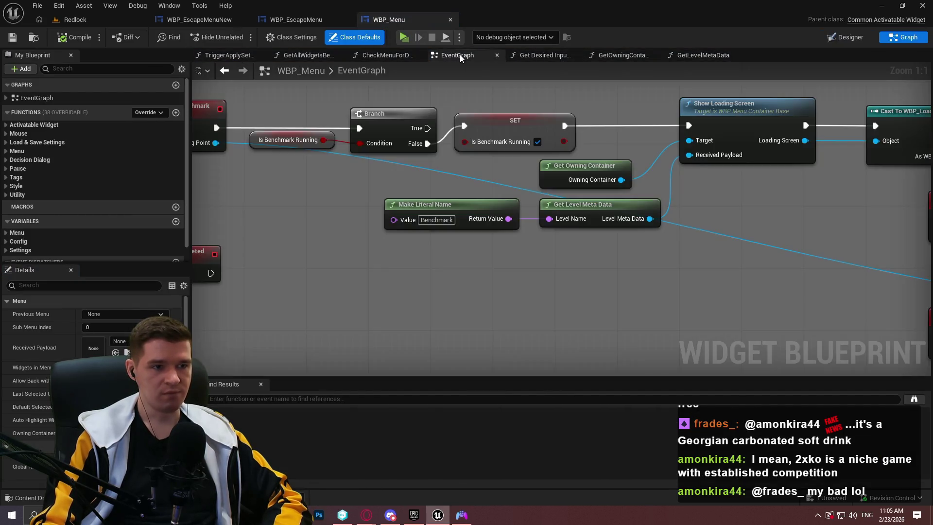
pyautogui.scroll(-2, 605, 190)
pyautogui.moveTo(667, 217)
pyautogui.mouseDown()
pyautogui.moveTo(432, 139)
pyautogui.moveTo(505, 200)
pyautogui.mouseUp()
pyautogui.scroll(-4, 505, 199)
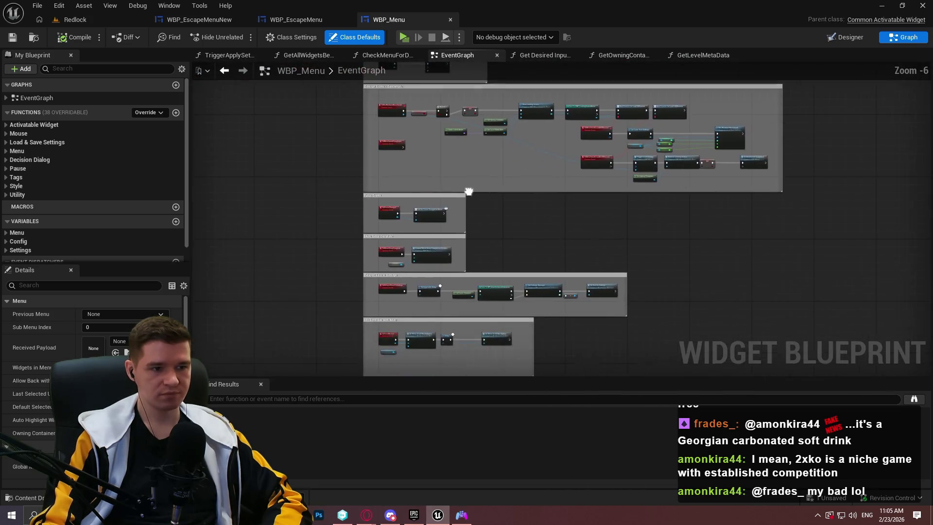
pyautogui.scroll(3, 460, 205)
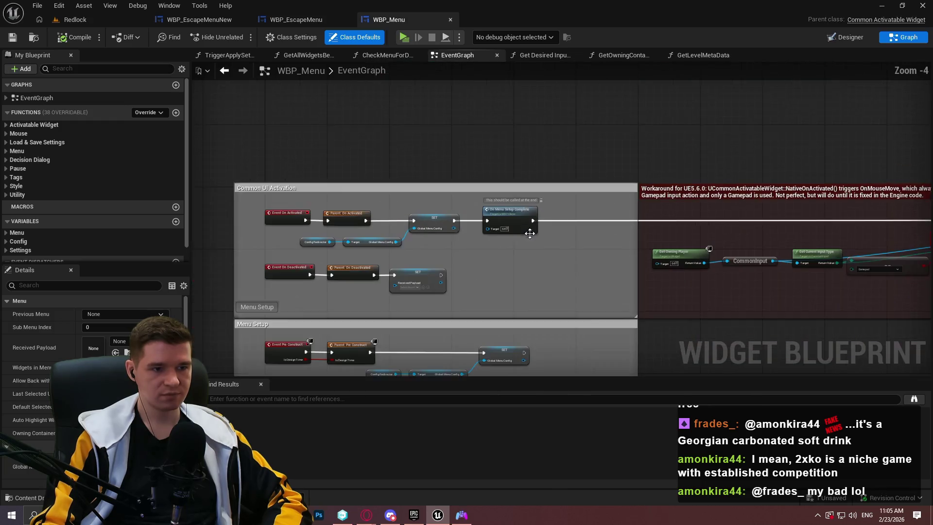
pyautogui.moveTo(783, 234); pyautogui.dragTo(345, 235)
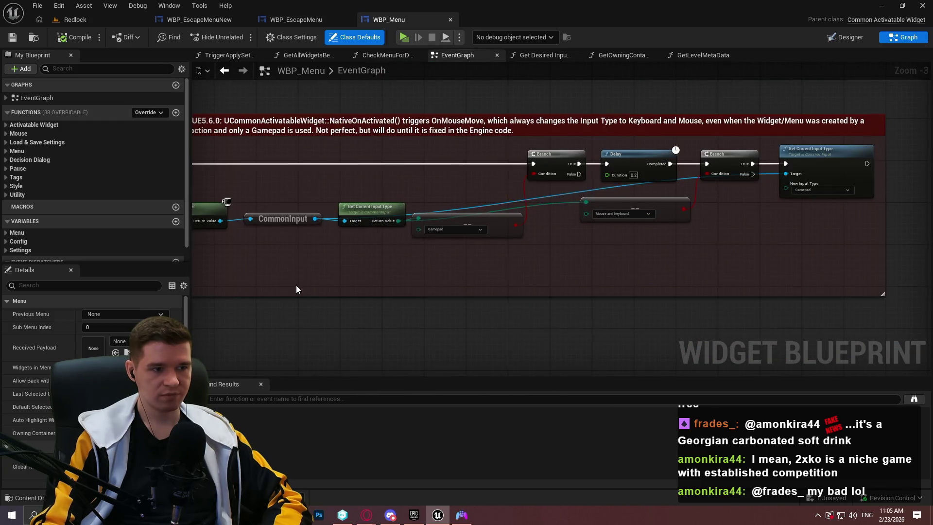
# Pan through the workaround nodes and the Menu Setup, Navigation, Back Event and benchmark sections
pyautogui.moveTo(267, 257); pyautogui.dragTo(404, 267)
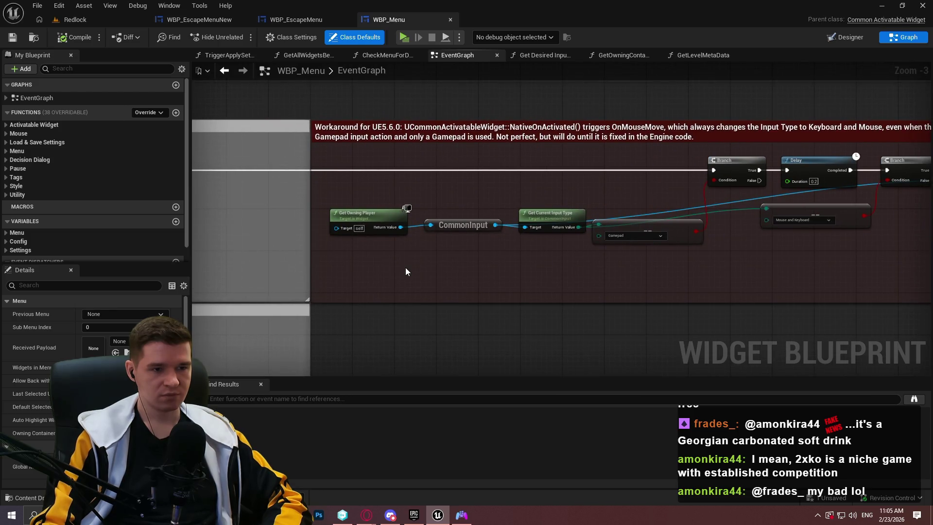
pyautogui.moveTo(530, 246); pyautogui.dragTo(371, 232)
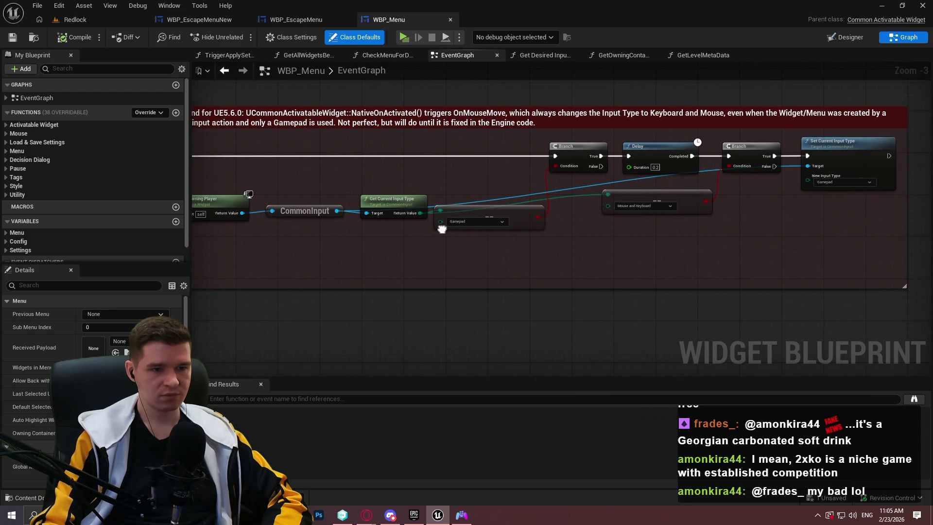
pyautogui.moveTo(295, 274)
pyautogui.mouseDown()
pyautogui.moveTo(594, 233)
pyautogui.moveTo(656, 136)
pyautogui.mouseUp()
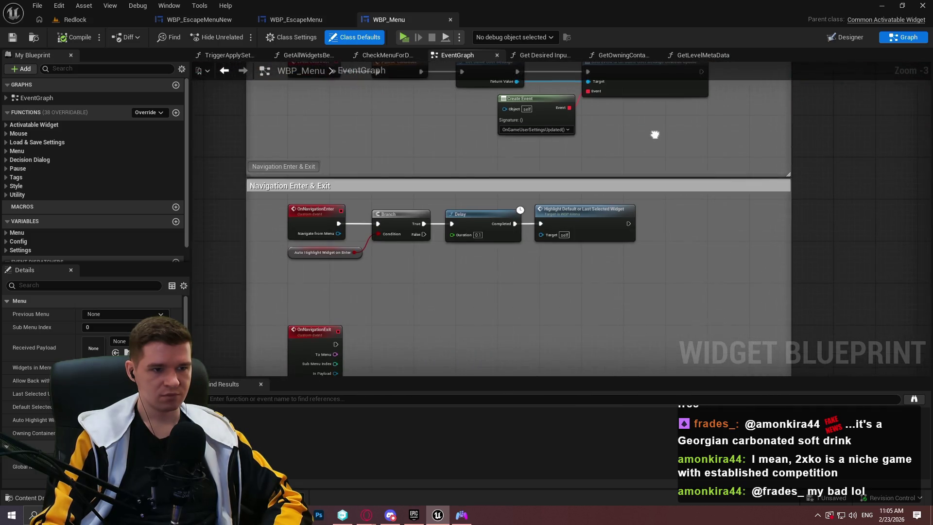
pyautogui.moveTo(644, 264); pyautogui.dragTo(681, 102)
pyautogui.moveTo(731, 233)
pyautogui.mouseDown()
pyautogui.moveTo(694, 138)
pyautogui.moveTo(457, 132)
pyautogui.mouseUp()
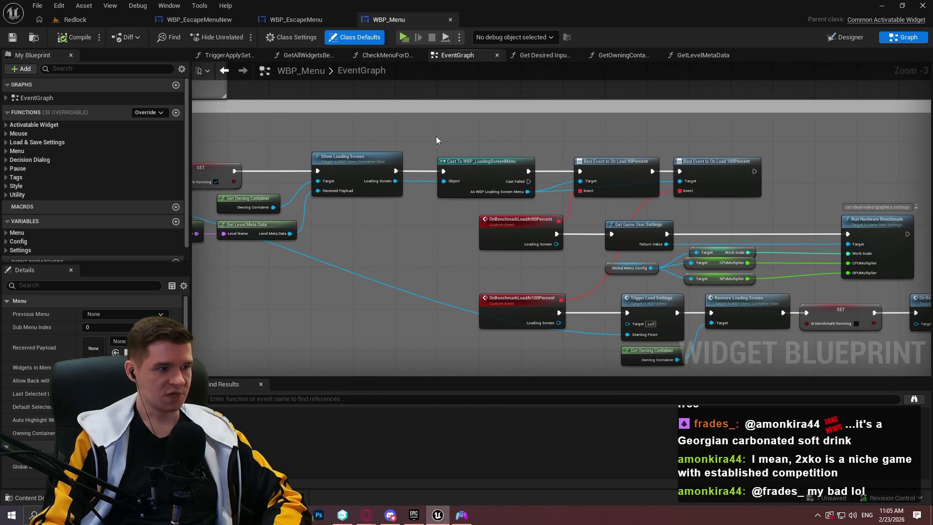
pyautogui.click(9, 126)
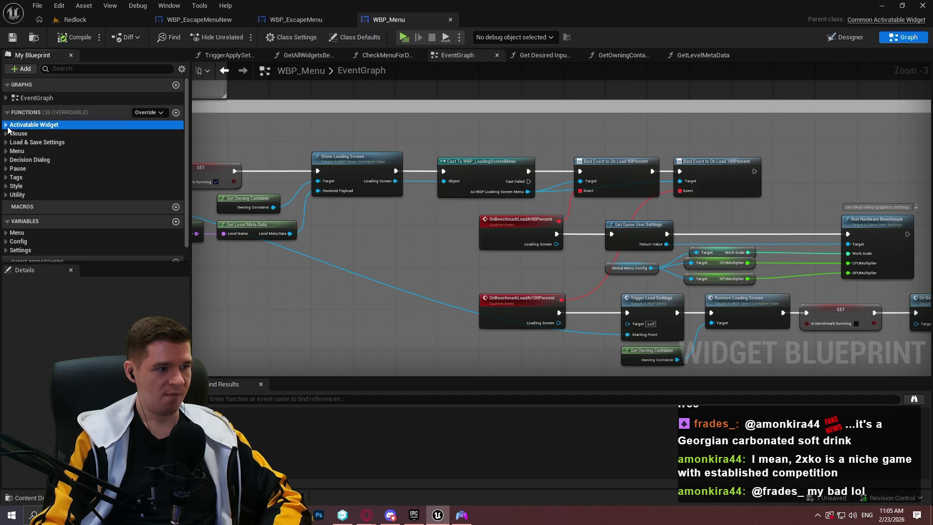
# Open the Get Desired Input Config override from the Activatable Widget category
pyautogui.click(7, 126)
pyautogui.click(6, 126)
pyautogui.click(6, 125)
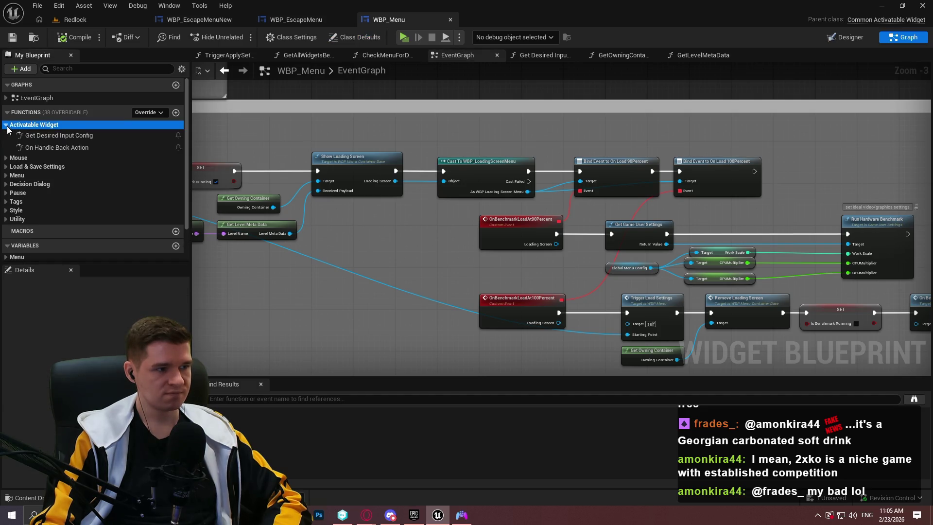
pyautogui.doubleClick(44, 136)
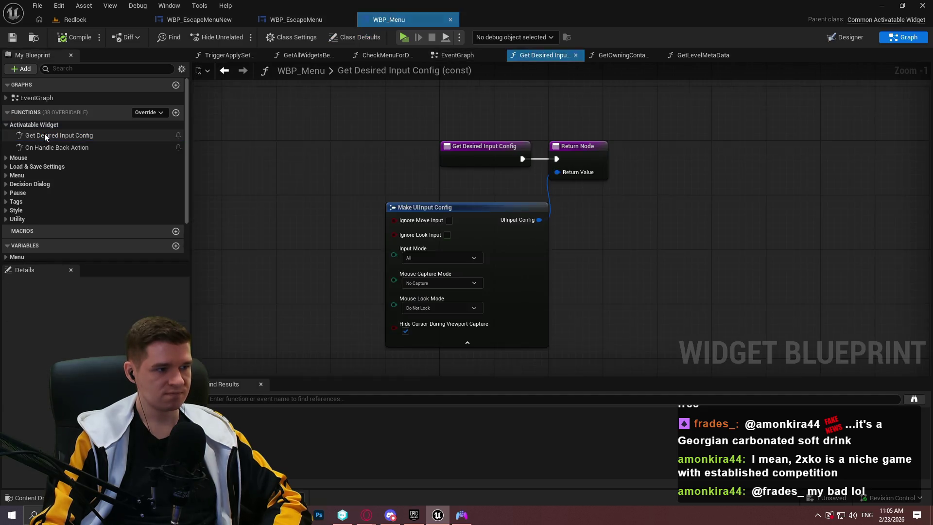
pyautogui.click(6, 126)
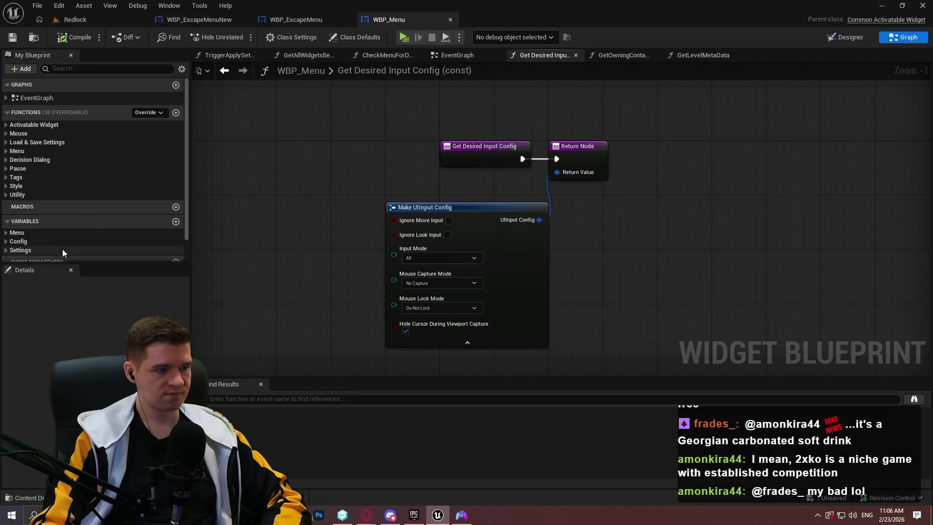
# Enter 'input' in the blueprint's Find Results search field
pyautogui.scroll(-2, 62, 249)
pyautogui.click(332, 399)
pyautogui.write('input')
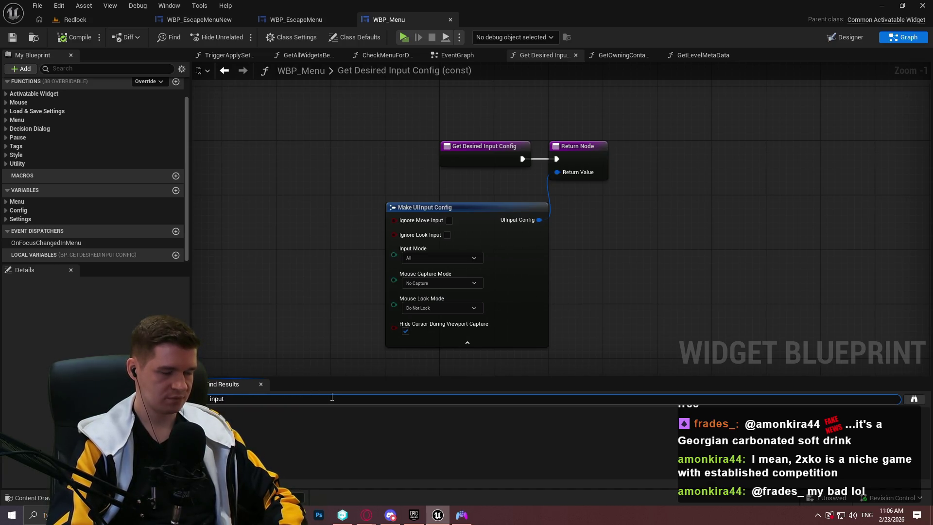
# Run the 'input' search and enlarge the results to review matches like BP_GetDesiredInputConfig
pyautogui.press('Return')
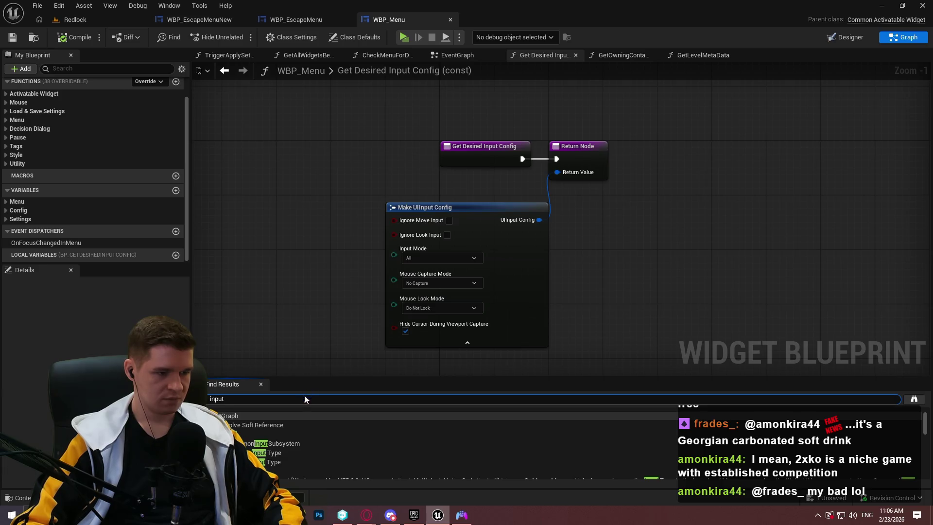
pyautogui.moveTo(328, 378); pyautogui.dragTo(333, 185)
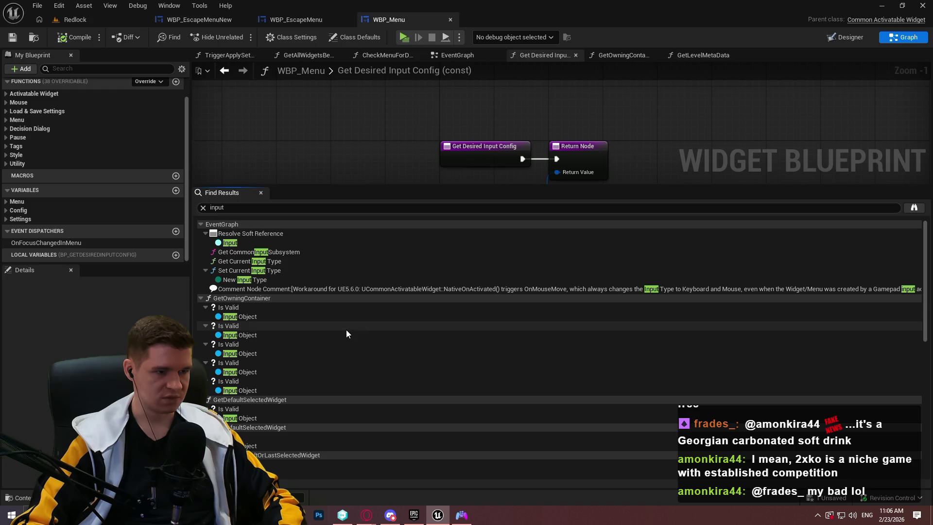
pyautogui.scroll(-5, 316, 311)
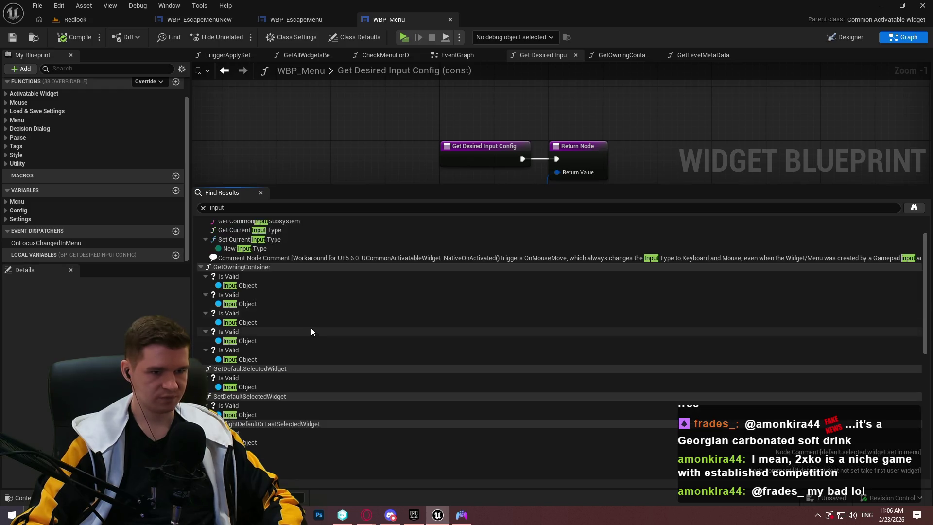
pyautogui.scroll(-6, 296, 384)
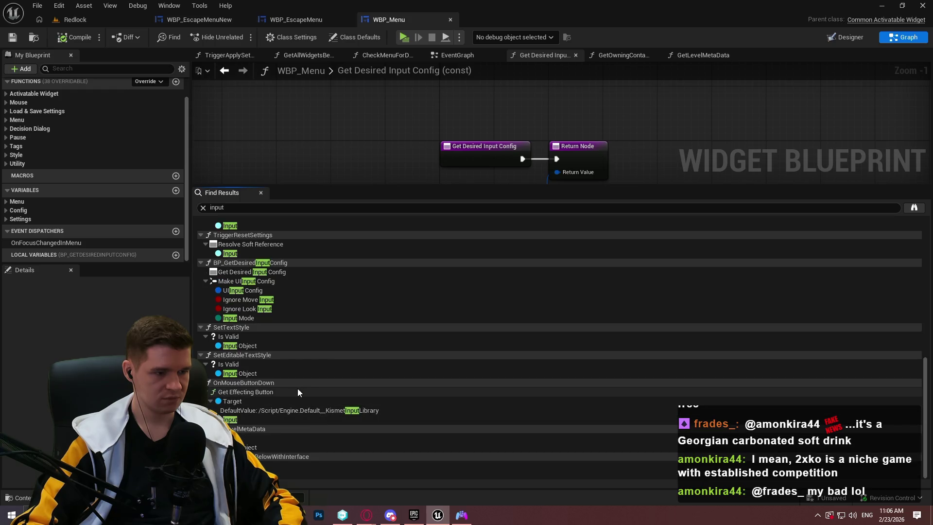
# Search the blueprint for 'context', which finds no results, and shrink the results panel
pyautogui.click(250, 209)
pyautogui.write('context')
pyautogui.press('Return')
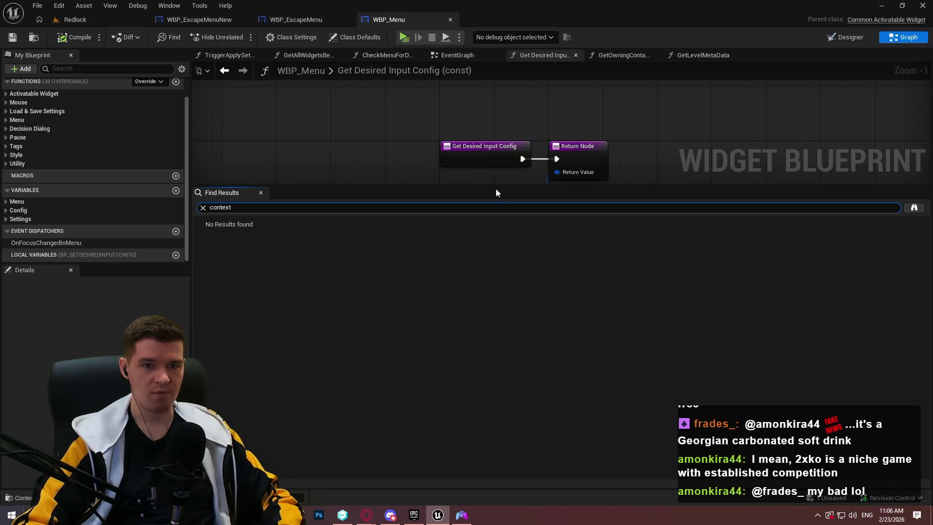
pyautogui.moveTo(473, 190)
pyautogui.mouseDown()
pyautogui.moveTo(419, 392)
pyautogui.moveTo(423, 382)
pyautogui.mouseUp()
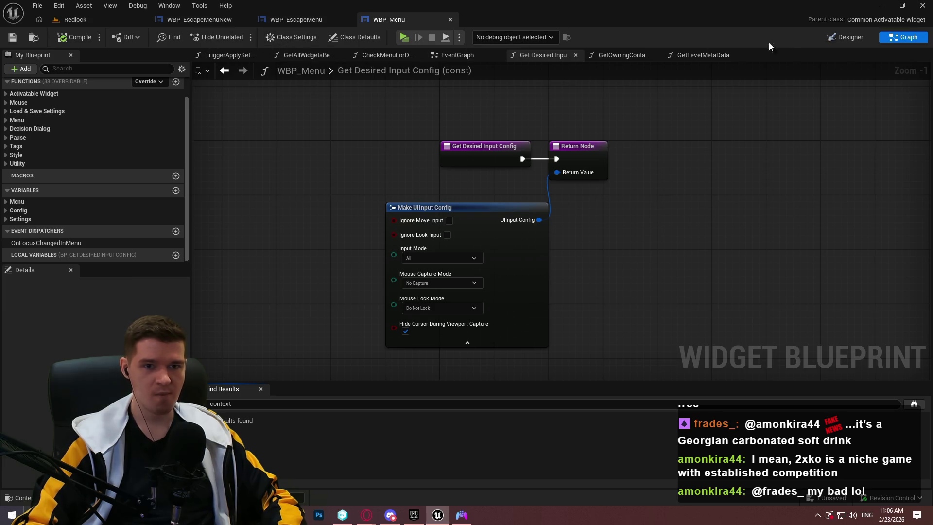
# Select the root [WBP_Menu] in Designer and scroll to Input, showing IMC_Menu at priority 100
pyautogui.click(853, 37)
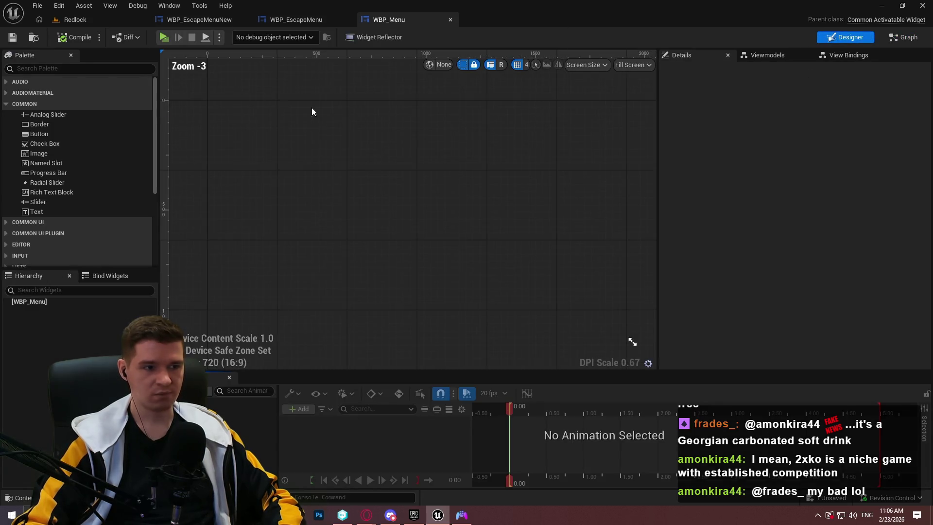
pyautogui.click(47, 302)
pyautogui.scroll(-8, 720, 175)
pyautogui.scroll(-10, 720, 194)
pyautogui.scroll(-8, 715, 235)
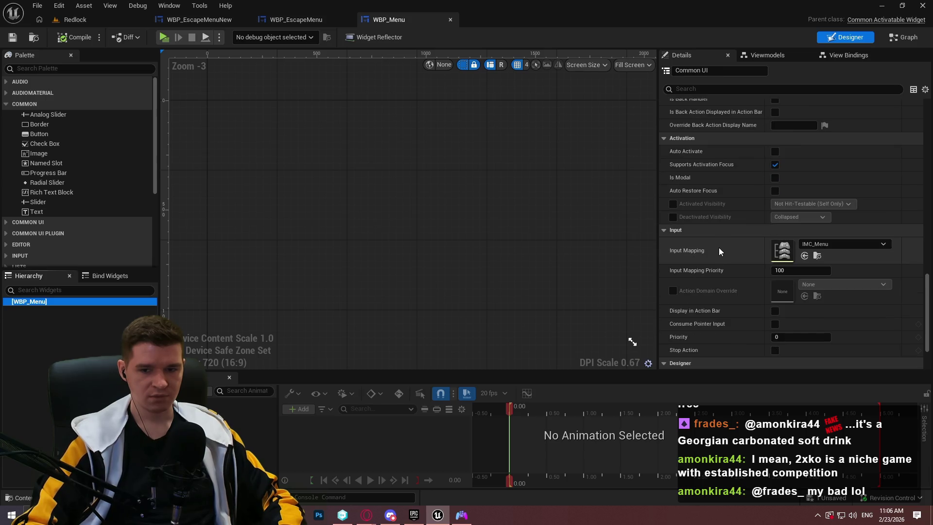
pyautogui.scroll(-2, 719, 250)
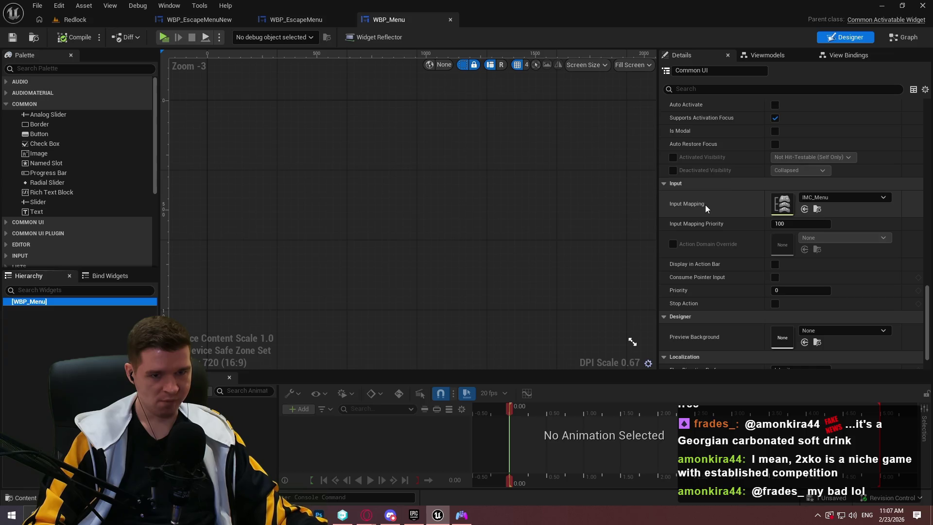
pyautogui.click(897, 37)
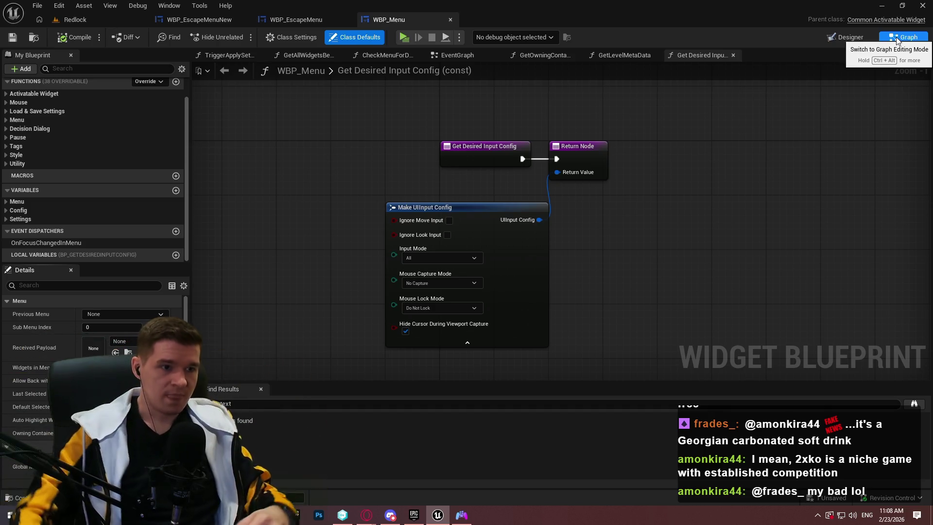
# Reopen WBP_Menu's EventGraph, showing the Show Loading Screen and Run Hardware Benchmark nodes
pyautogui.click(457, 59)
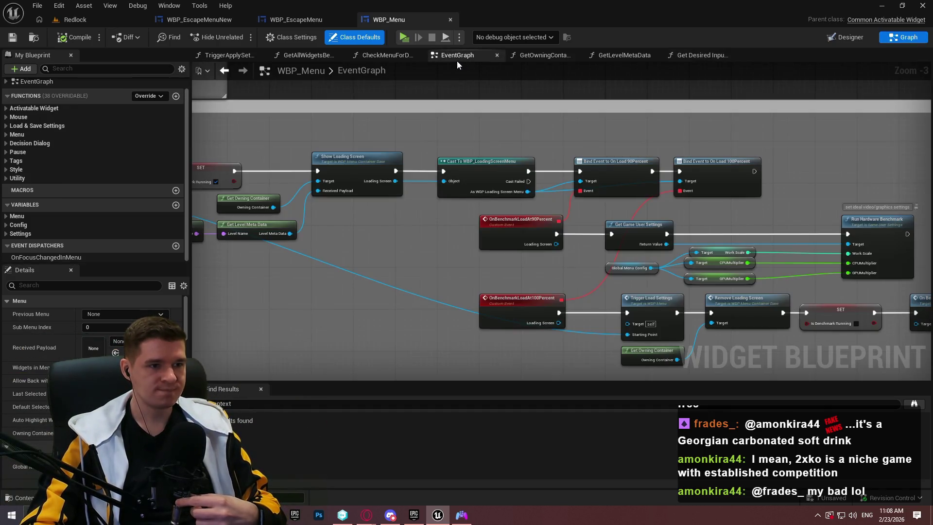
pyautogui.scroll(-3, 486, 141)
pyautogui.scroll(6, 312, 163)
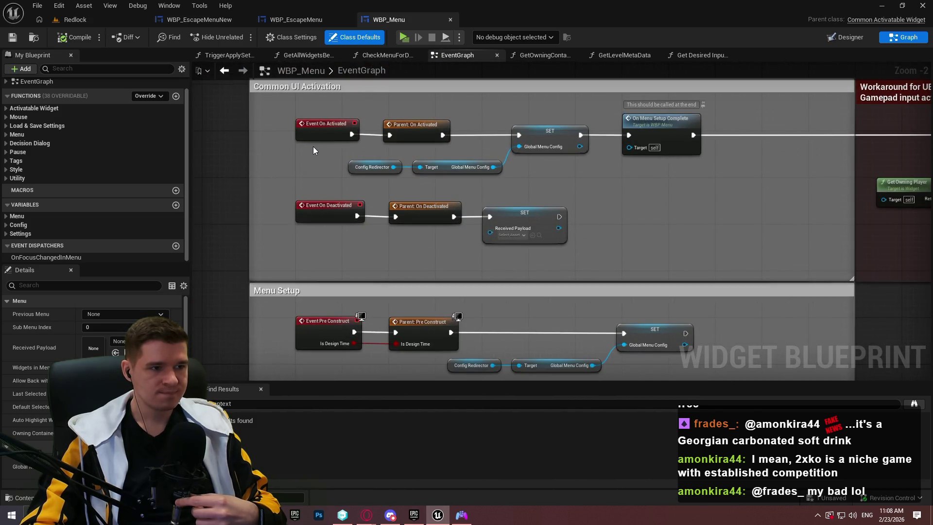
pyautogui.moveTo(313, 147)
pyautogui.mouseDown()
pyautogui.moveTo(322, 136)
pyautogui.moveTo(307, 96)
pyautogui.mouseUp()
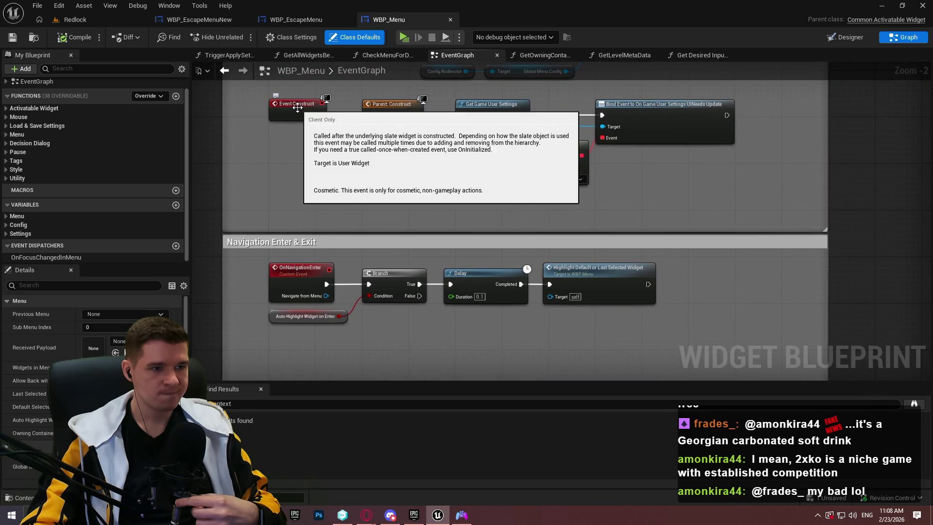
pyautogui.scroll(-4, 442, 285)
pyautogui.scroll(2, 388, 195)
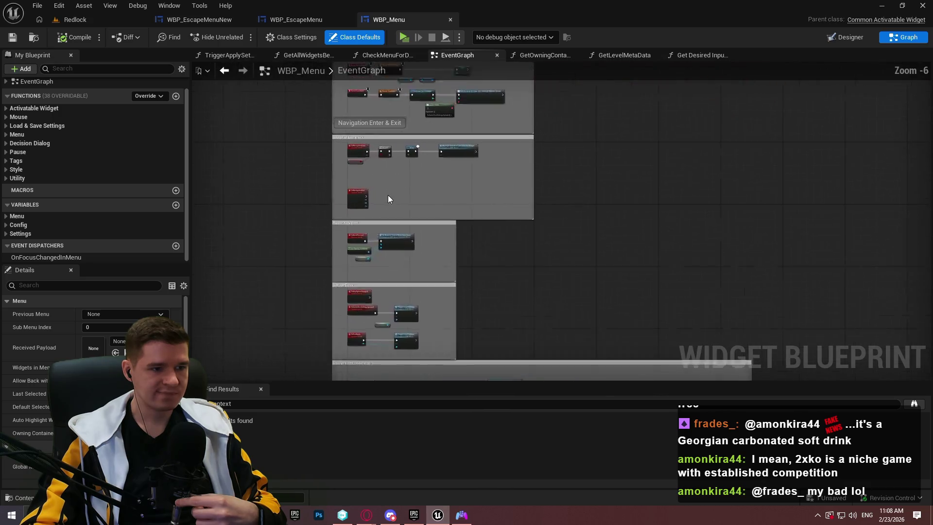
pyautogui.scroll(2, 387, 194)
pyautogui.moveTo(384, 196)
pyautogui.mouseDown()
pyautogui.moveTo(396, 54)
pyautogui.moveTo(417, 15)
pyautogui.mouseUp()
pyautogui.moveTo(466, 305); pyautogui.dragTo(484, 57)
pyautogui.moveTo(466, 305)
pyautogui.mouseDown()
pyautogui.moveTo(444, 133)
pyautogui.moveTo(427, 127)
pyautogui.mouseUp()
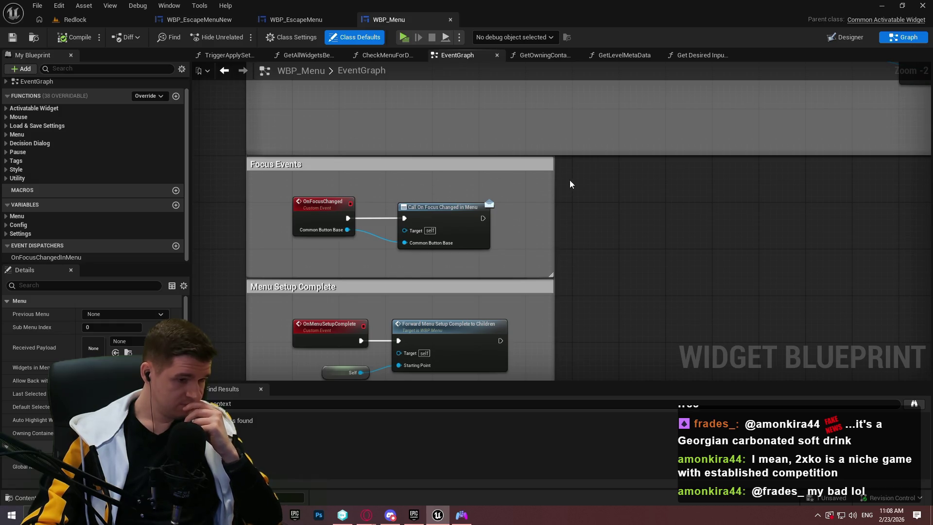
pyautogui.scroll(-3, 443, 194)
pyautogui.scroll(2, 695, 230)
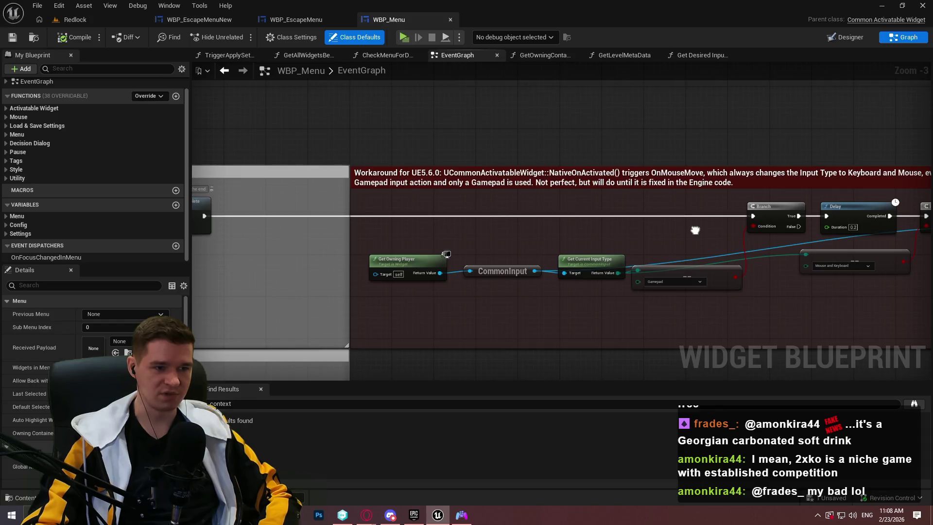
pyautogui.moveTo(695, 230); pyautogui.dragTo(685, 219)
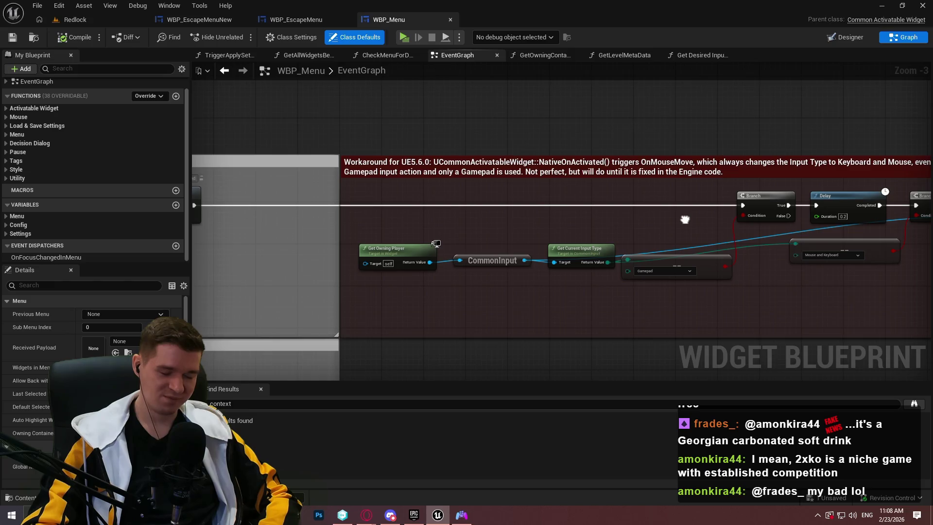
pyautogui.moveTo(685, 219); pyautogui.dragTo(565, 180)
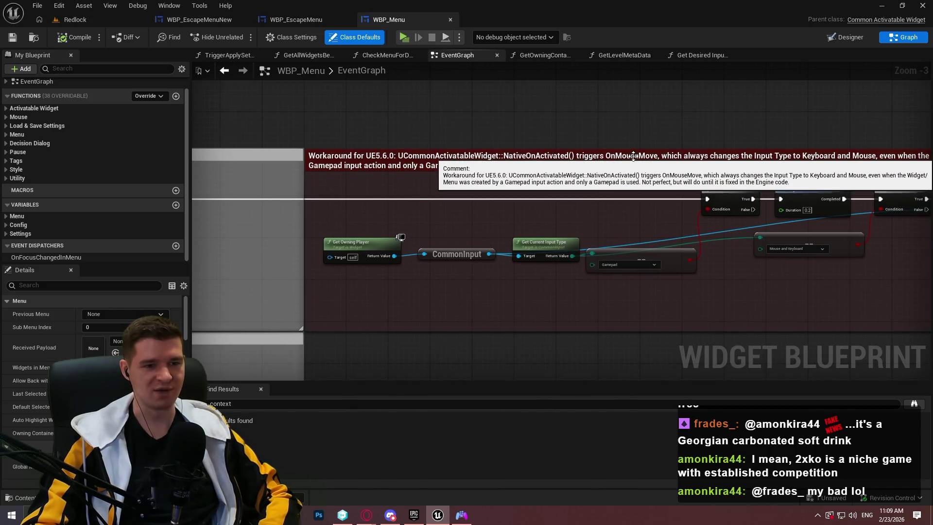
pyautogui.moveTo(635, 166); pyautogui.dragTo(605, 188)
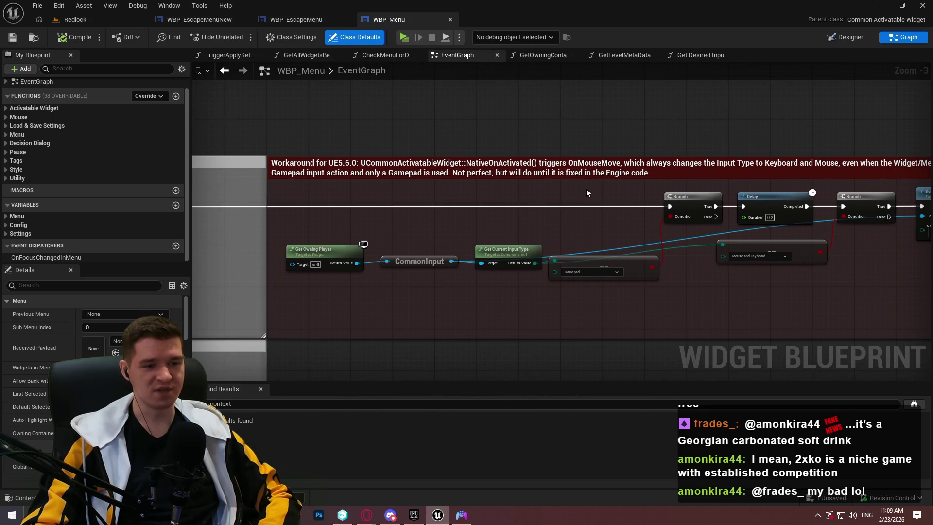
pyautogui.moveTo(389, 223)
pyautogui.mouseDown()
pyautogui.moveTo(524, 216)
pyautogui.moveTo(463, 214)
pyautogui.mouseUp()
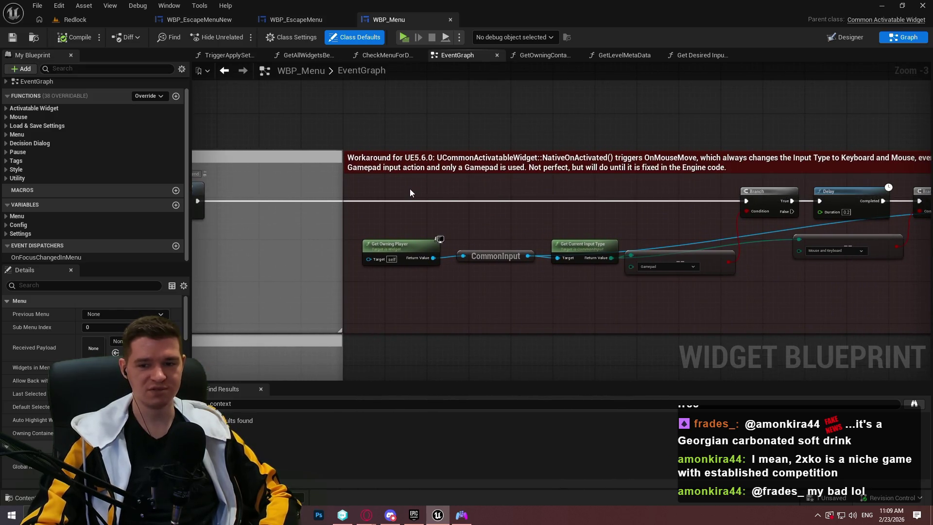
pyautogui.moveTo(576, 212); pyautogui.dragTo(493, 203)
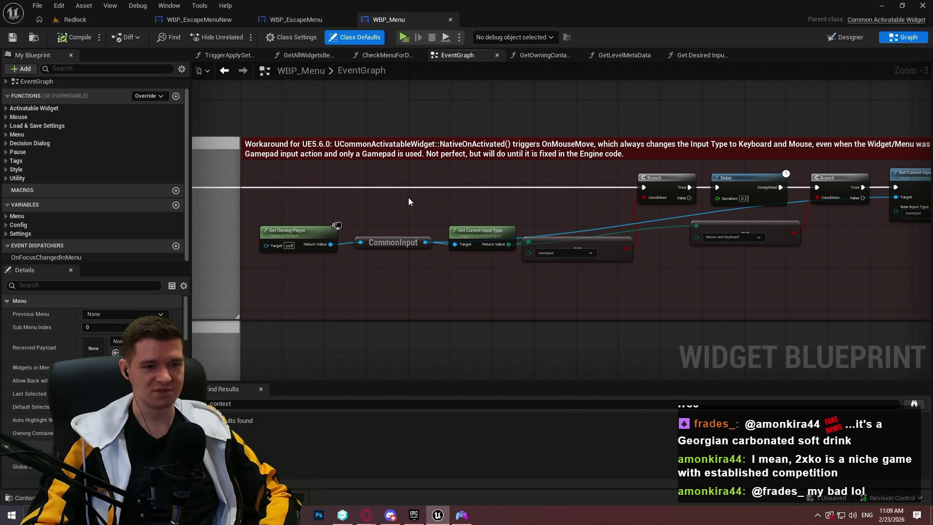
pyautogui.moveTo(548, 194)
pyautogui.mouseDown()
pyautogui.moveTo(557, 193)
pyautogui.moveTo(291, 190)
pyautogui.moveTo(671, 187)
pyautogui.moveTo(588, 196)
pyautogui.moveTo(734, 203)
pyautogui.moveTo(711, 198)
pyautogui.mouseUp()
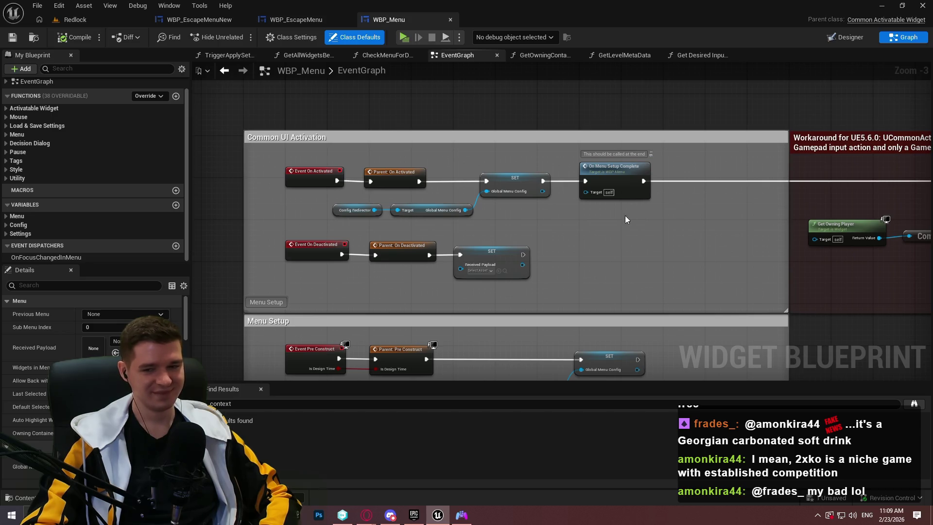
# Jump from the Common UI Activation section to the OnMenuSetupComplete event definition
pyautogui.scroll(3, 625, 215)
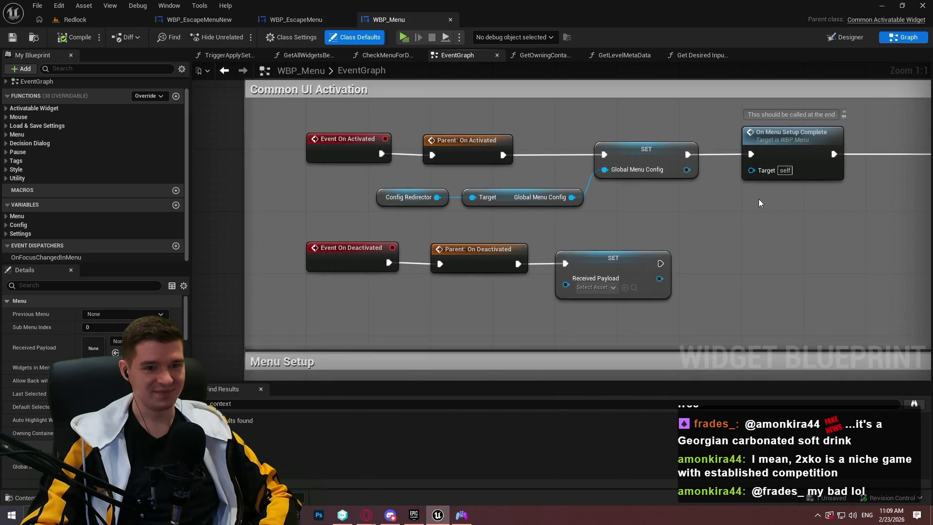
pyautogui.moveTo(760, 199); pyautogui.dragTo(701, 204)
pyautogui.moveTo(643, 215); pyautogui.dragTo(685, 210)
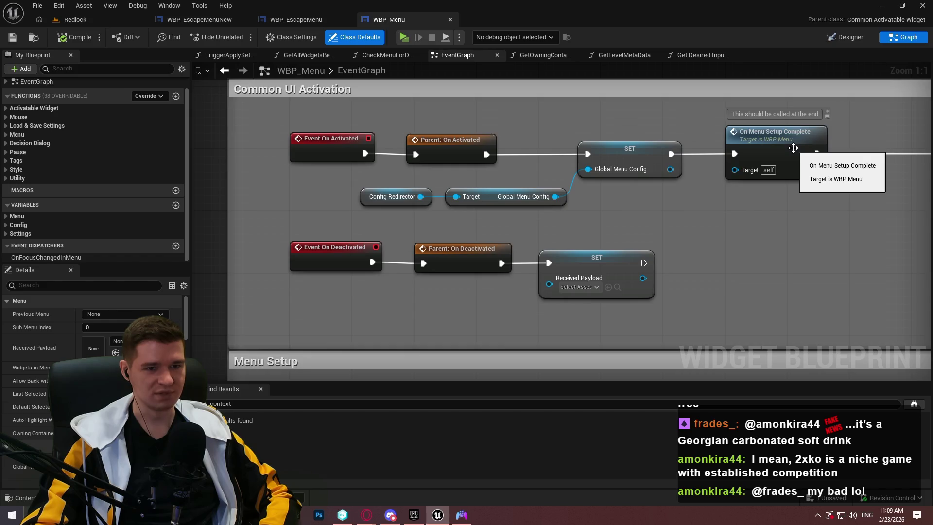
pyautogui.scroll(-5, 793, 148)
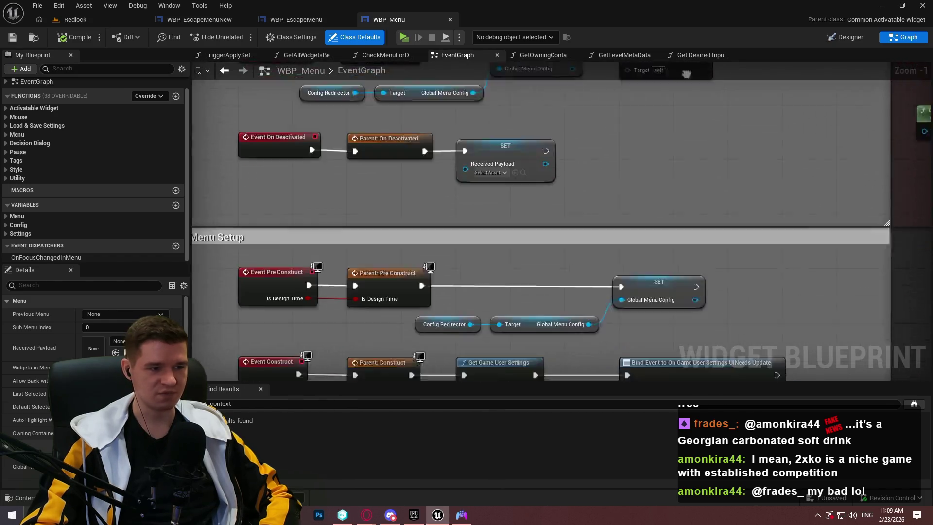
pyautogui.moveTo(607, 93); pyautogui.dragTo(626, 244)
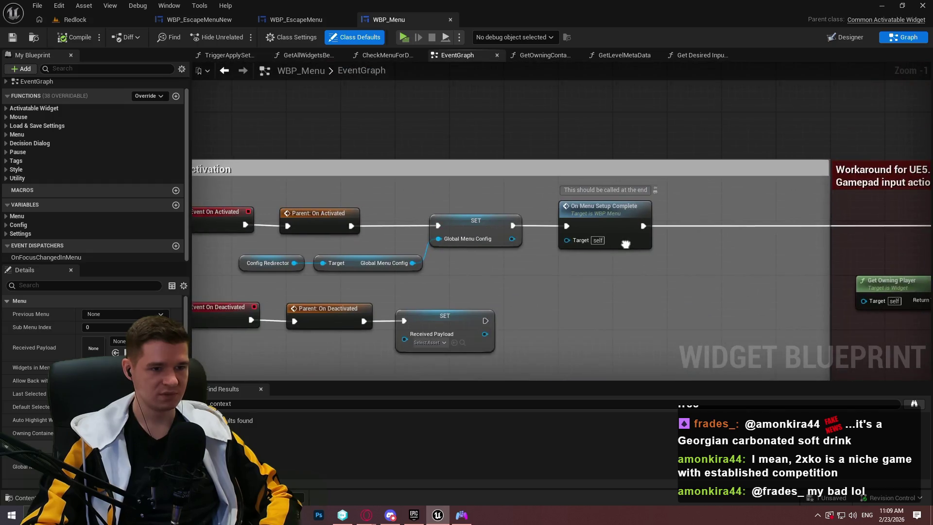
pyautogui.doubleClick(626, 244)
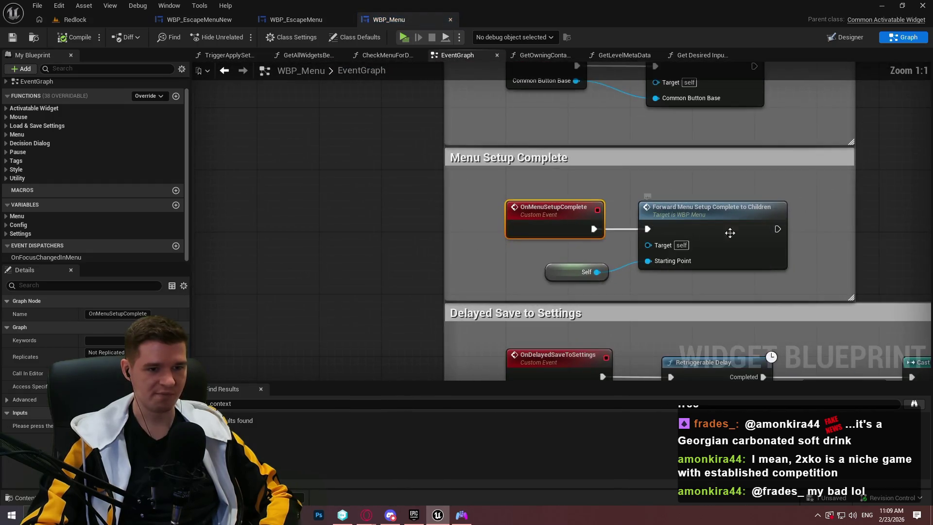
pyautogui.moveTo(677, 224); pyautogui.dragTo(669, 227)
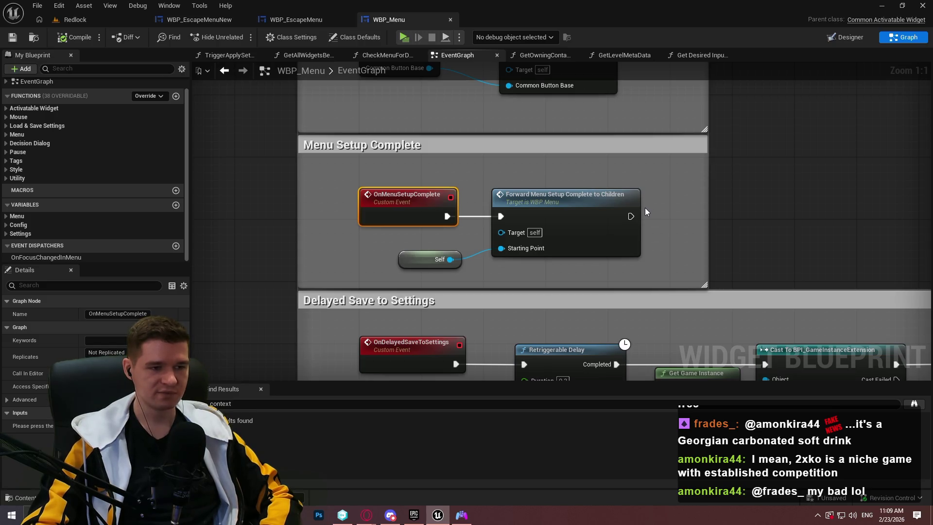
# Survey the Focus Events and Settings Events - Benchmark node networks
pyautogui.scroll(-1, 645, 212)
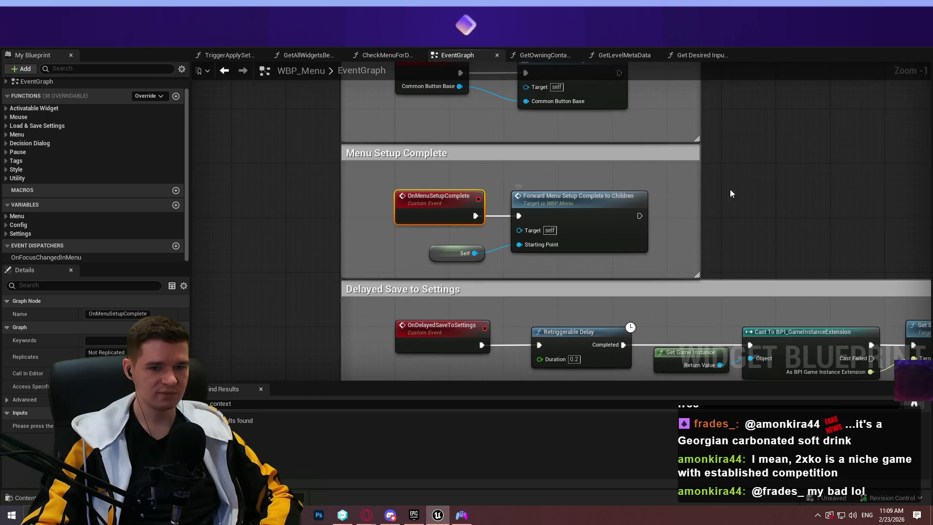
pyautogui.moveTo(730, 189); pyautogui.dragTo(626, 254)
pyautogui.scroll(-3, 626, 254)
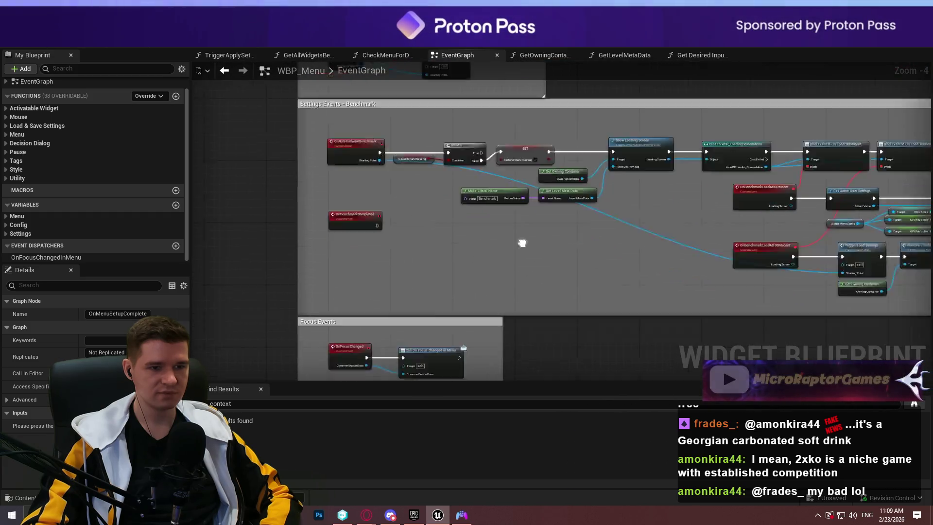
pyautogui.moveTo(520, 243); pyautogui.dragTo(541, 122)
pyautogui.scroll(3, 558, 236)
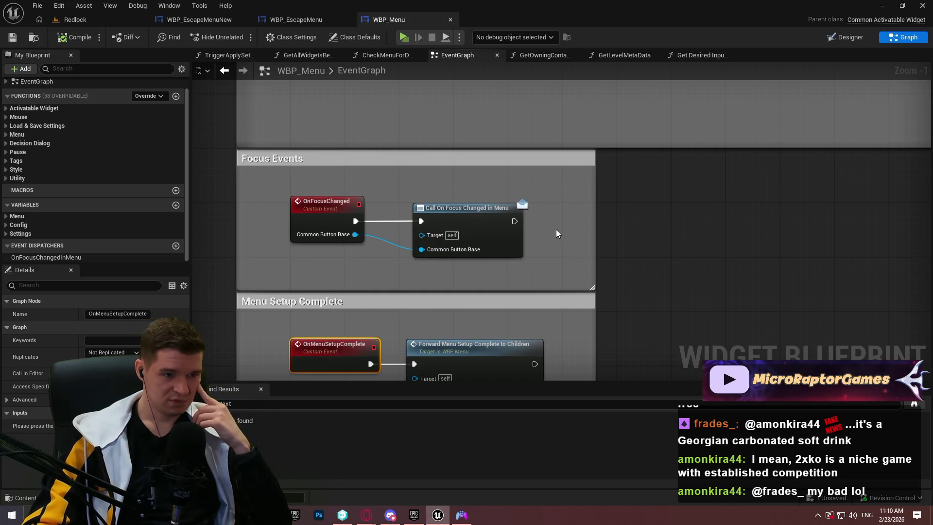
pyautogui.scroll(-2, 555, 230)
pyautogui.moveTo(555, 229); pyautogui.dragTo(456, 317)
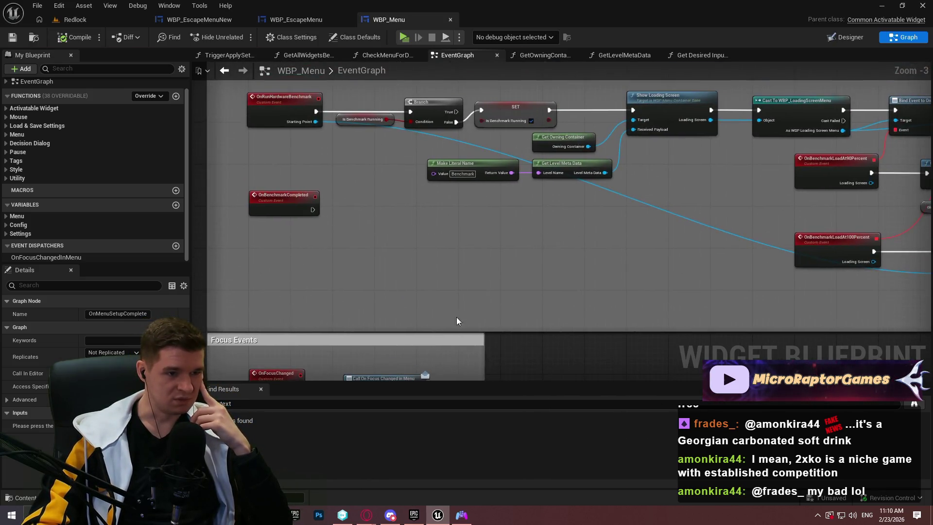
pyautogui.moveTo(477, 242)
pyautogui.mouseDown()
pyautogui.moveTo(375, 298)
pyautogui.moveTo(201, 299)
pyautogui.mouseUp()
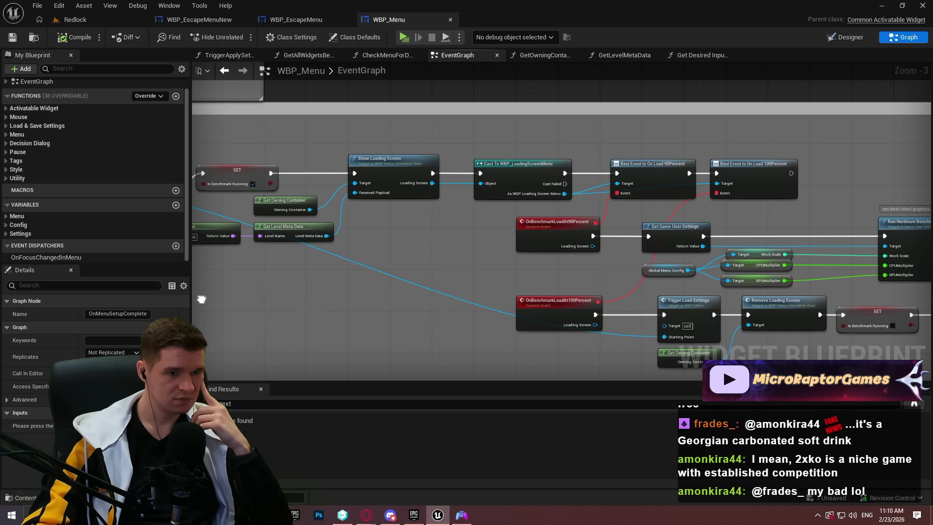
pyautogui.moveTo(201, 299); pyautogui.dragTo(15, 272)
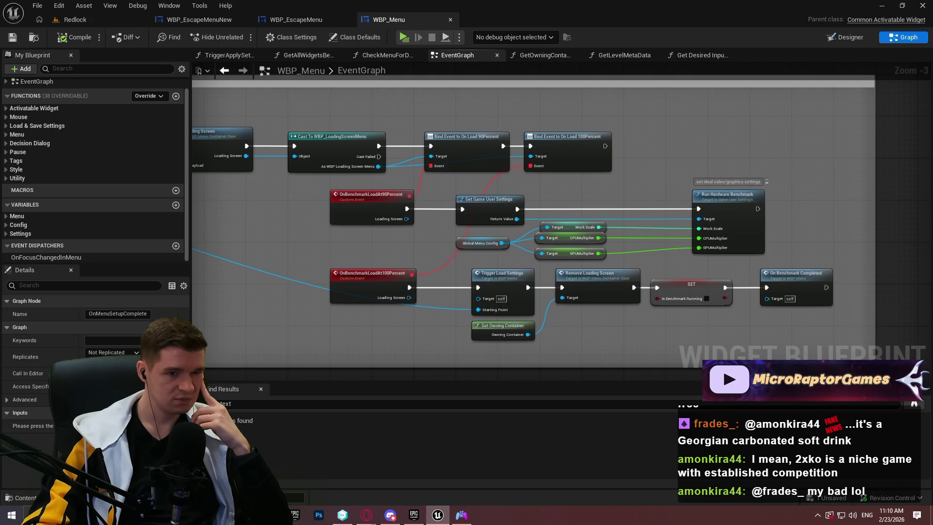
pyautogui.moveTo(16, 271); pyautogui.dragTo(512, 343)
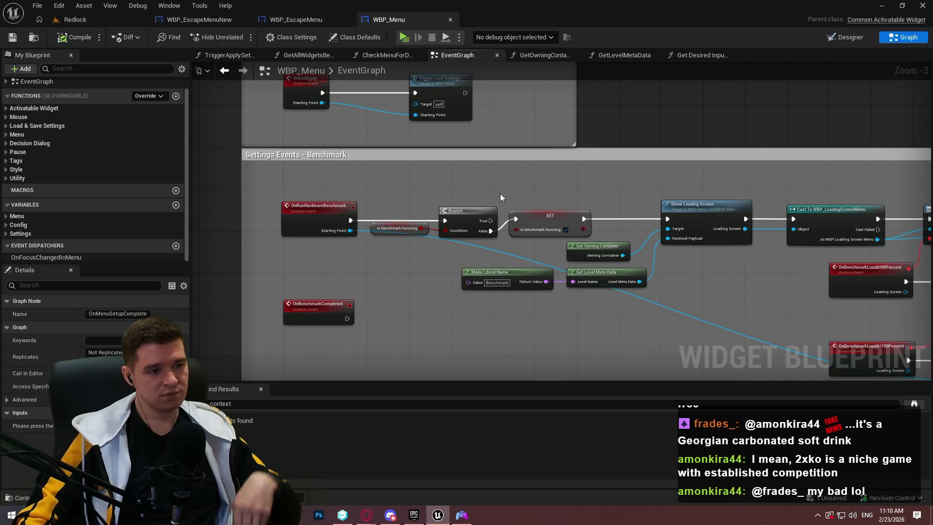
pyautogui.moveTo(500, 202); pyautogui.dragTo(485, 263)
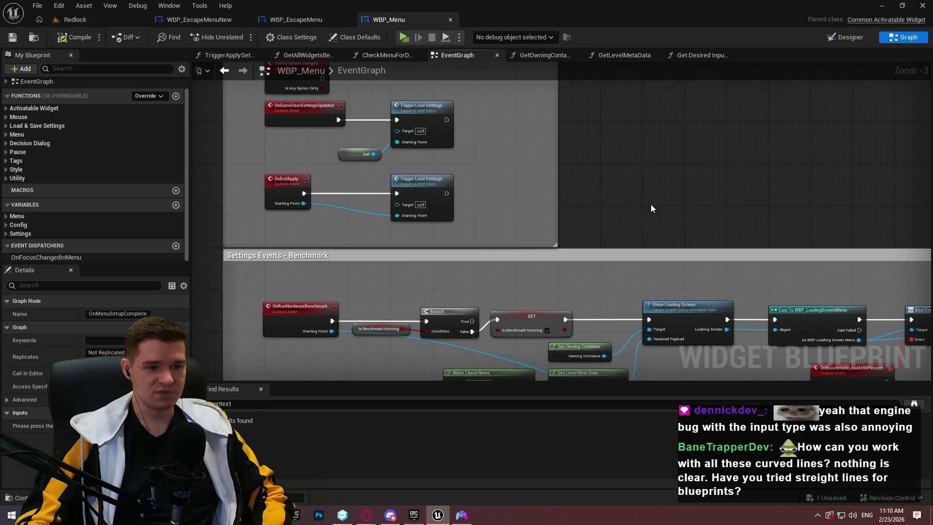
# Pan back through the CommonInput workaround and Menu Setup sections, then return to the Redlock level
pyautogui.scroll(-5, 650, 206)
pyautogui.scroll(7, 618, 196)
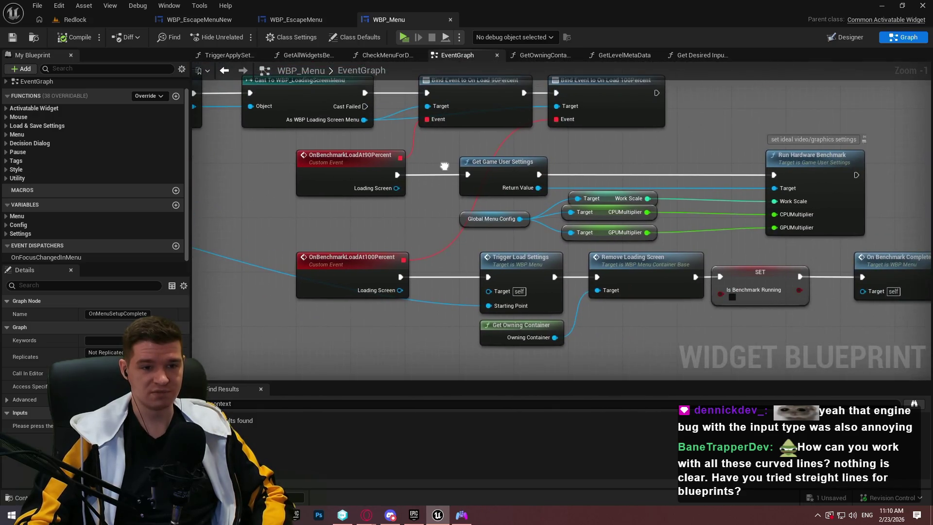
pyautogui.scroll(-2, 700, 160)
pyautogui.moveTo(698, 165); pyautogui.dragTo(744, 171)
pyautogui.moveTo(641, 173)
pyautogui.mouseDown()
pyautogui.moveTo(460, 166)
pyautogui.moveTo(750, 198)
pyautogui.moveTo(868, 197)
pyautogui.moveTo(646, 76)
pyautogui.moveTo(673, 52)
pyautogui.moveTo(572, 97)
pyautogui.moveTo(632, 185)
pyautogui.moveTo(737, 279)
pyautogui.moveTo(635, 181)
pyautogui.moveTo(615, 202)
pyautogui.moveTo(574, 175)
pyautogui.moveTo(608, 116)
pyautogui.mouseUp()
pyautogui.moveTo(821, 107)
pyautogui.mouseDown()
pyautogui.moveTo(704, 279)
pyautogui.moveTo(204, 117)
pyautogui.moveTo(292, 151)
pyautogui.moveTo(363, 142)
pyautogui.mouseUp()
pyautogui.moveTo(367, 223); pyautogui.dragTo(365, 223)
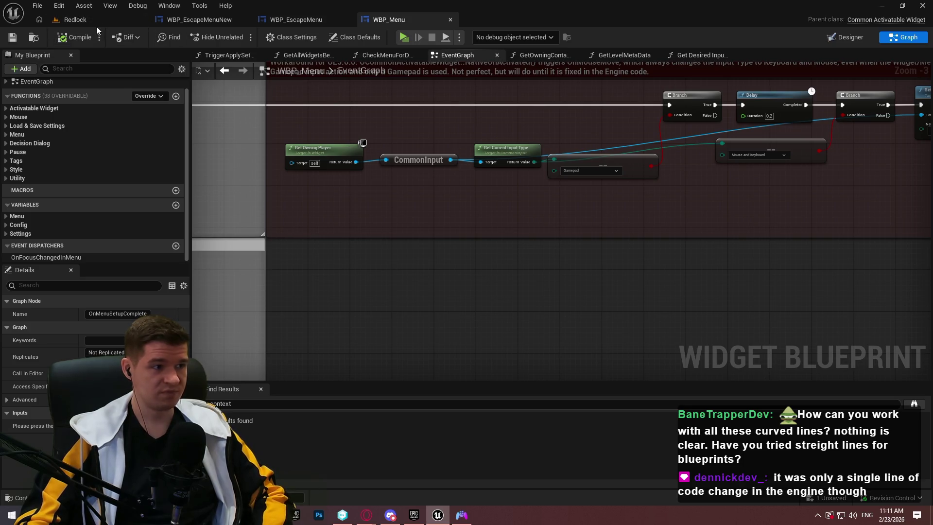
pyautogui.moveTo(218, 279)
pyautogui.mouseDown()
pyautogui.moveTo(740, 317)
pyautogui.moveTo(787, 97)
pyautogui.mouseUp()
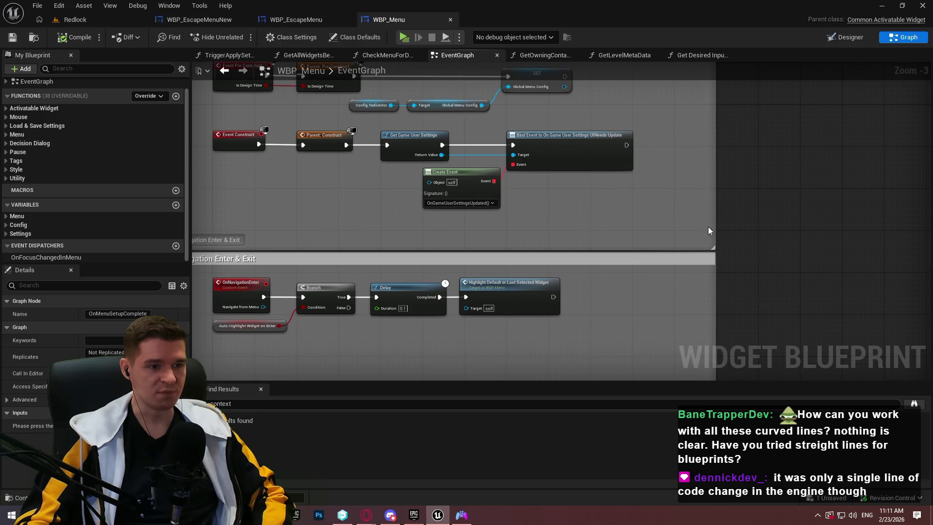
pyautogui.moveTo(709, 230); pyautogui.dragTo(751, 205)
pyautogui.click(117, 19)
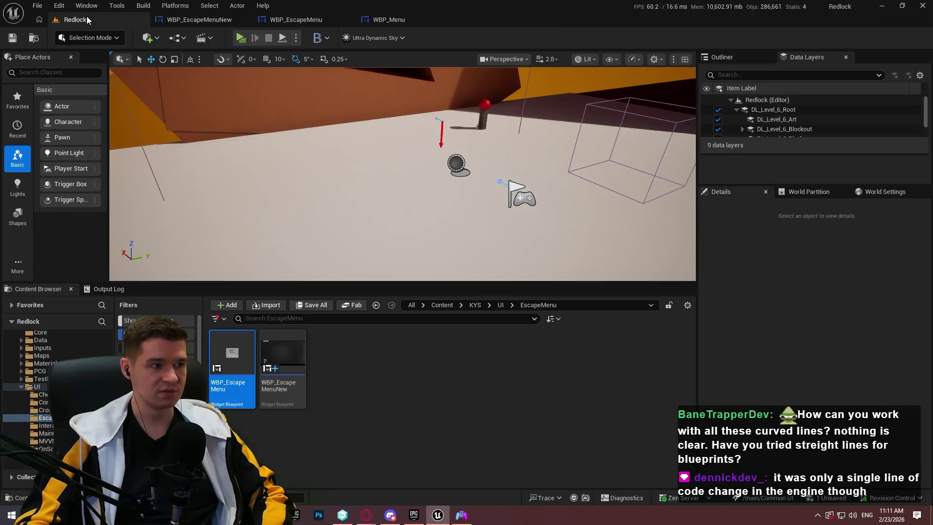
# Browse KYS > Blueprints > PlayerEffects in the Content Browser and open BPC_PlayerEffects
pyautogui.click(470, 311)
pyautogui.click(511, 305)
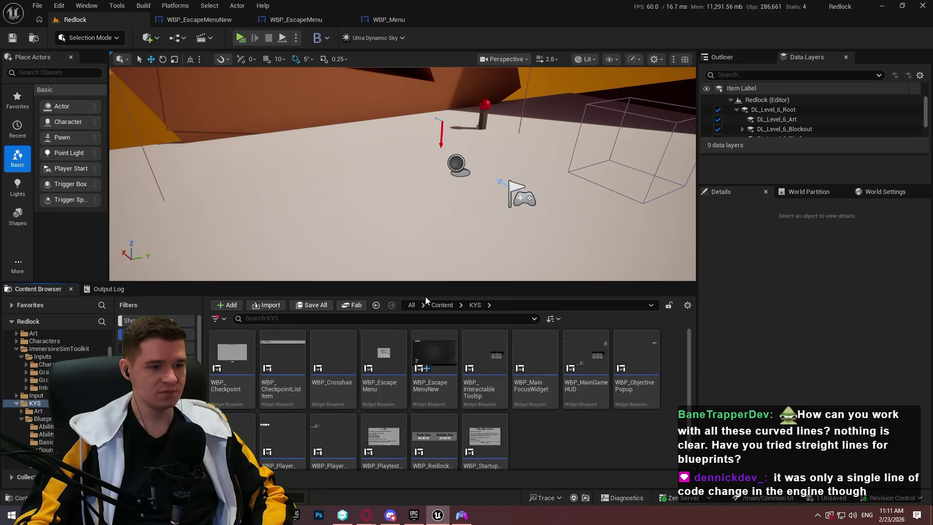
pyautogui.press('Return')
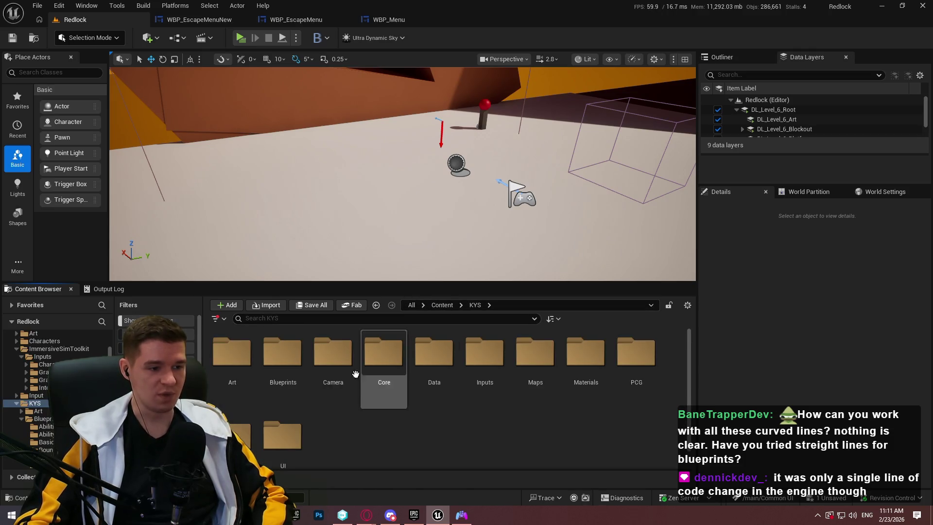
pyautogui.doubleClick(283, 357)
pyautogui.scroll(-1, 335, 370)
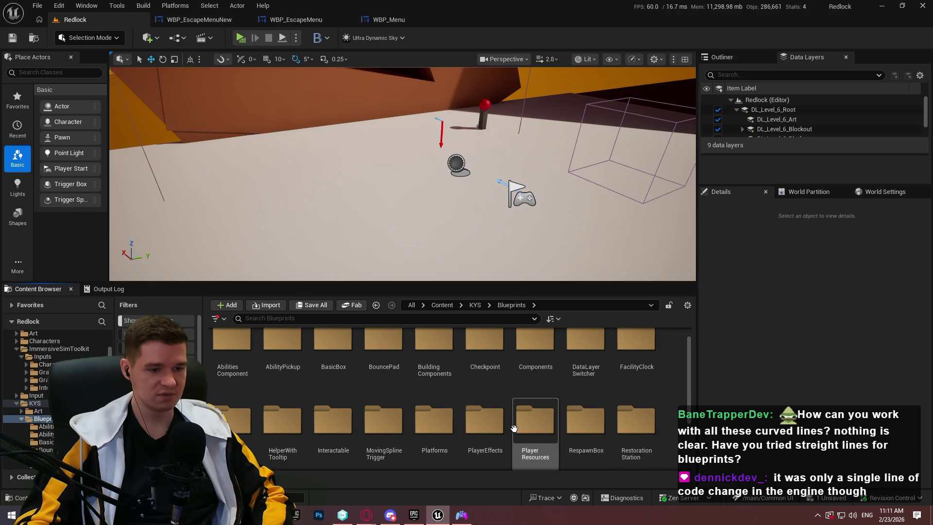
pyautogui.doubleClick(483, 422)
pyautogui.doubleClick(234, 369)
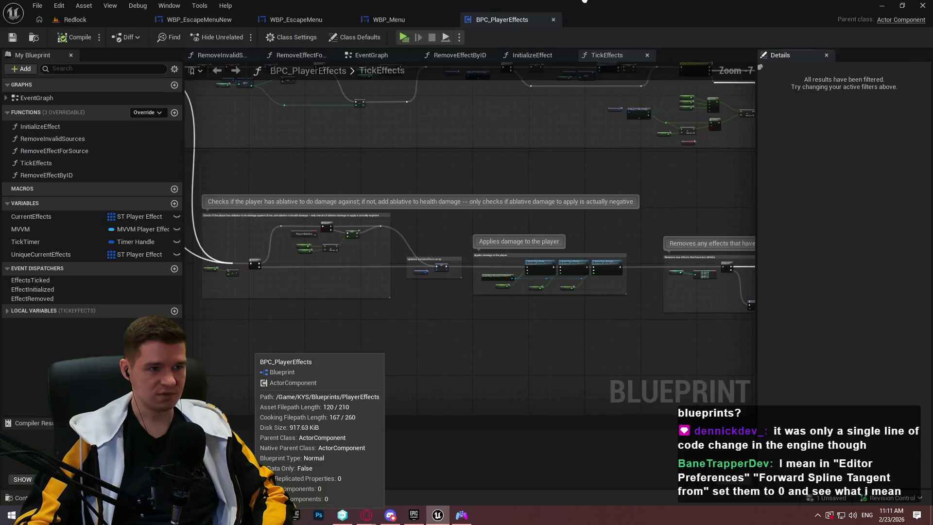
# Pan through the TickEffects logic past the AddUnique, Branch and 'Applies damage to the player' nodes
pyautogui.scroll(4, 520, 270)
pyautogui.moveTo(520, 270)
pyautogui.mouseDown()
pyautogui.moveTo(444, 233)
pyautogui.moveTo(590, 252)
pyautogui.moveTo(395, 291)
pyautogui.moveTo(753, 313)
pyautogui.moveTo(521, 308)
pyautogui.moveTo(439, 287)
pyautogui.mouseUp()
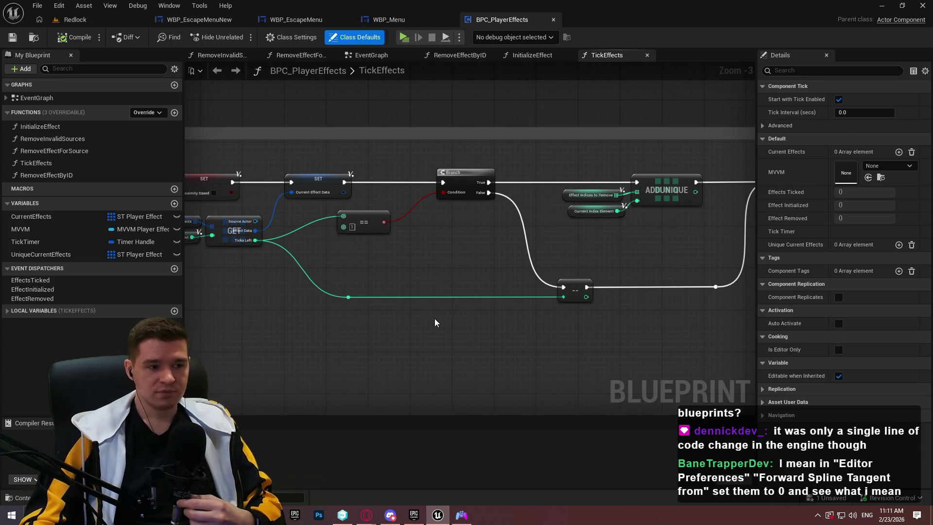
pyautogui.moveTo(316, 304)
pyautogui.mouseDown()
pyautogui.moveTo(593, 308)
pyautogui.moveTo(347, 297)
pyautogui.moveTo(611, 266)
pyautogui.moveTo(510, 229)
pyautogui.moveTo(550, 264)
pyautogui.moveTo(390, 136)
pyautogui.mouseUp()
pyautogui.scroll(-6, 550, 264)
pyautogui.scroll(6, 434, 208)
pyautogui.moveTo(461, 247)
pyautogui.mouseDown()
pyautogui.moveTo(650, 276)
pyautogui.moveTo(357, 282)
pyautogui.mouseUp()
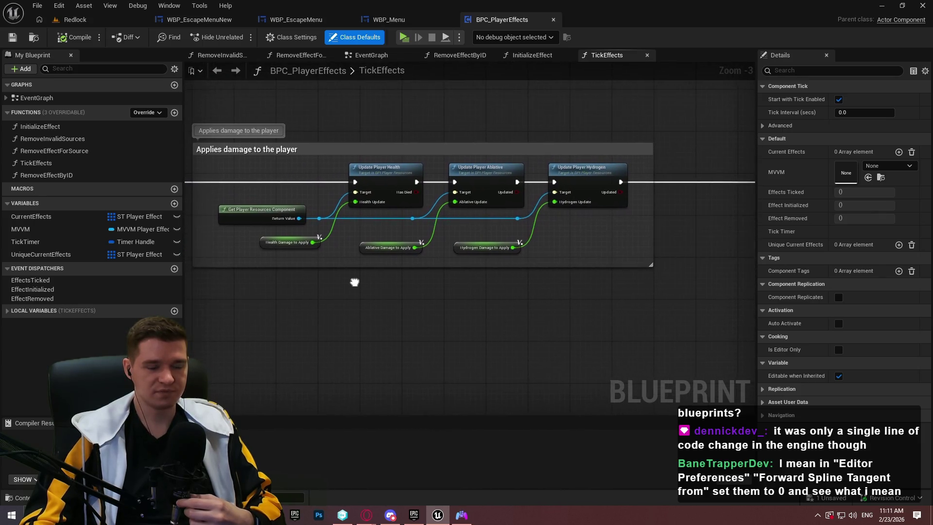
pyautogui.scroll(-2, 573, 225)
# Bring ADD into view and drag the Local Unique Effects and Current Effect getters beneath it
pyautogui.moveTo(573, 225)
pyautogui.mouseDown()
pyautogui.moveTo(604, 406)
pyautogui.moveTo(490, 312)
pyautogui.moveTo(498, 320)
pyautogui.moveTo(277, 329)
pyautogui.moveTo(413, 290)
pyautogui.moveTo(510, 301)
pyautogui.moveTo(559, 341)
pyautogui.moveTo(608, 340)
pyautogui.moveTo(486, 292)
pyautogui.moveTo(413, 219)
pyautogui.moveTo(386, 171)
pyautogui.moveTo(553, 210)
pyautogui.moveTo(531, 230)
pyautogui.mouseUp()
pyautogui.scroll(3, 277, 329)
pyautogui.moveTo(604, 227)
pyautogui.mouseDown()
pyautogui.moveTo(558, 202)
pyautogui.moveTo(334, 221)
pyautogui.moveTo(448, 238)
pyautogui.mouseUp()
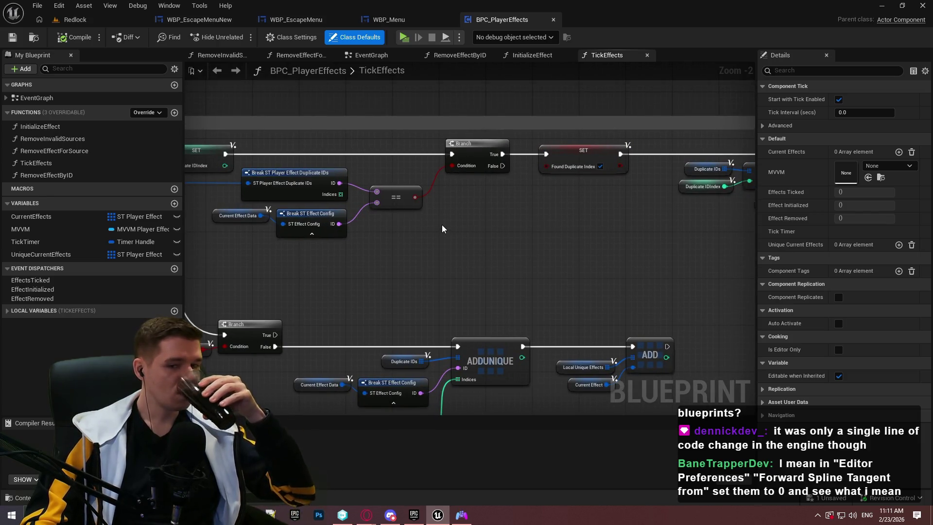
pyautogui.moveTo(461, 223); pyautogui.dragTo(342, 43)
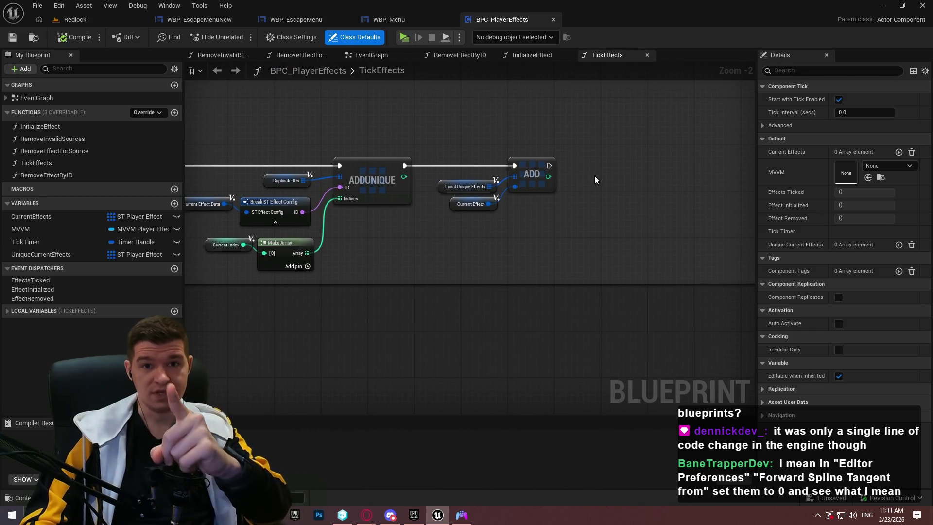
pyautogui.moveTo(505, 238)
pyautogui.mouseDown()
pyautogui.moveTo(435, 177)
pyautogui.moveTo(511, 209)
pyautogui.moveTo(444, 197)
pyautogui.mouseUp()
pyautogui.click(492, 263)
pyautogui.scroll(2, 491, 262)
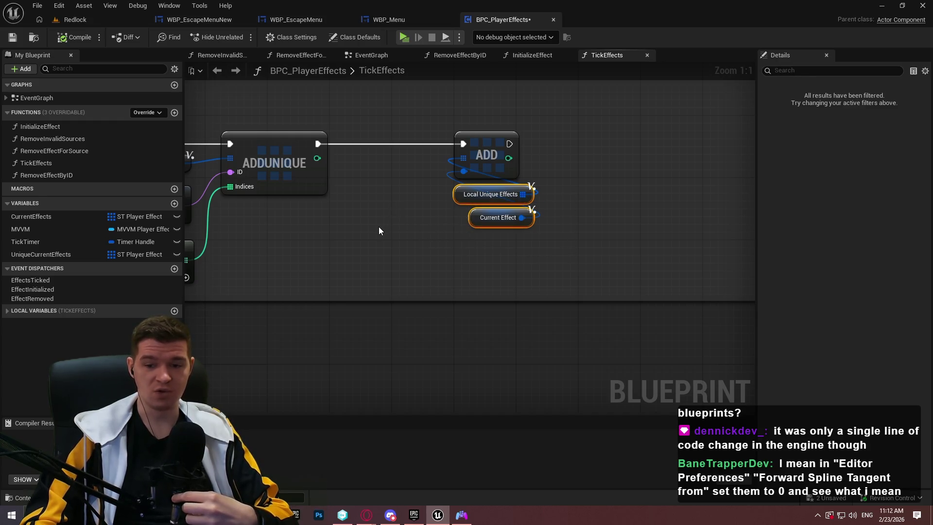
# Drag the Local Unique Effects and Current Effect getters tight beside the ADD node
pyautogui.moveTo(544, 254)
pyautogui.mouseDown()
pyautogui.moveTo(468, 185)
pyautogui.moveTo(374, 174)
pyautogui.mouseUp()
pyautogui.click(521, 235)
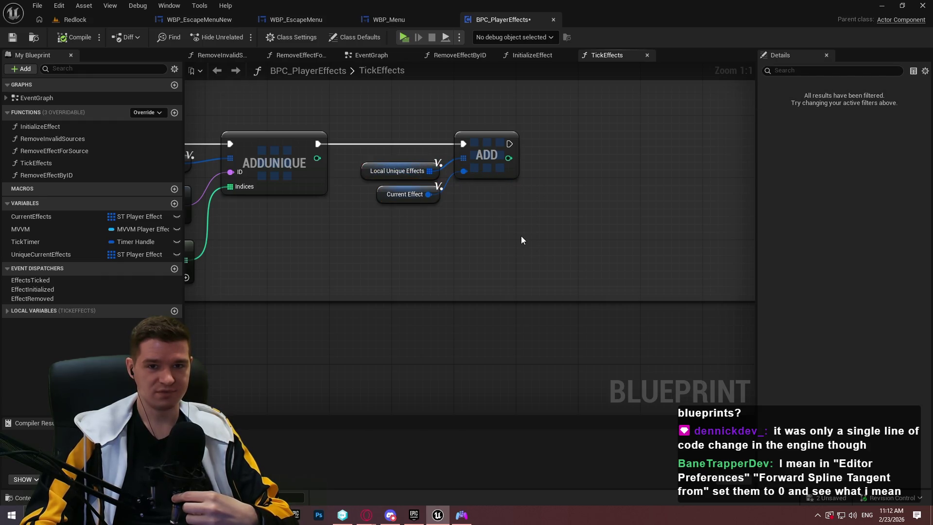
pyautogui.moveTo(388, 231); pyautogui.dragTo(715, 237)
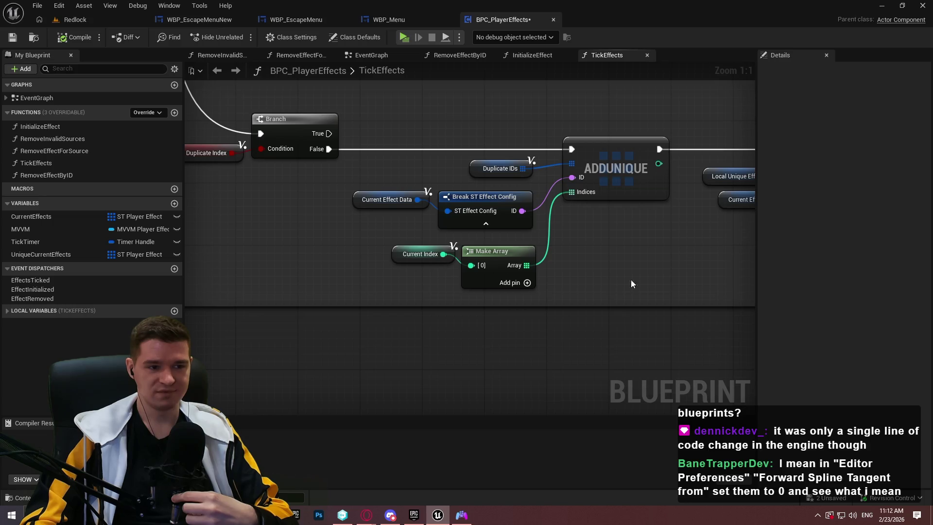
# Put Make Array back under the Break node, then go to the WBP_EscapeMenu widget
pyautogui.moveTo(632, 284); pyautogui.dragTo(437, 244)
pyautogui.moveTo(489, 258)
pyautogui.mouseDown()
pyautogui.moveTo(651, 234)
pyautogui.moveTo(661, 242)
pyautogui.mouseUp()
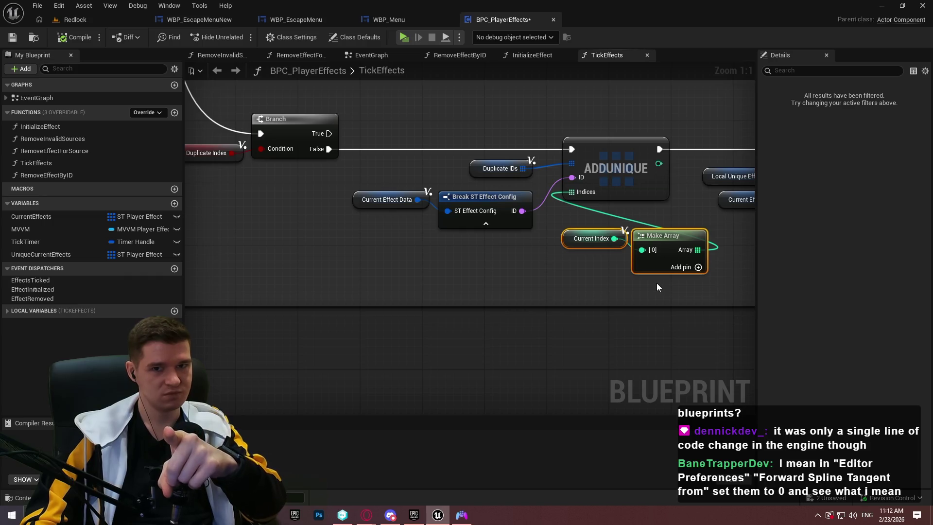
pyautogui.moveTo(673, 238); pyautogui.dragTo(496, 256)
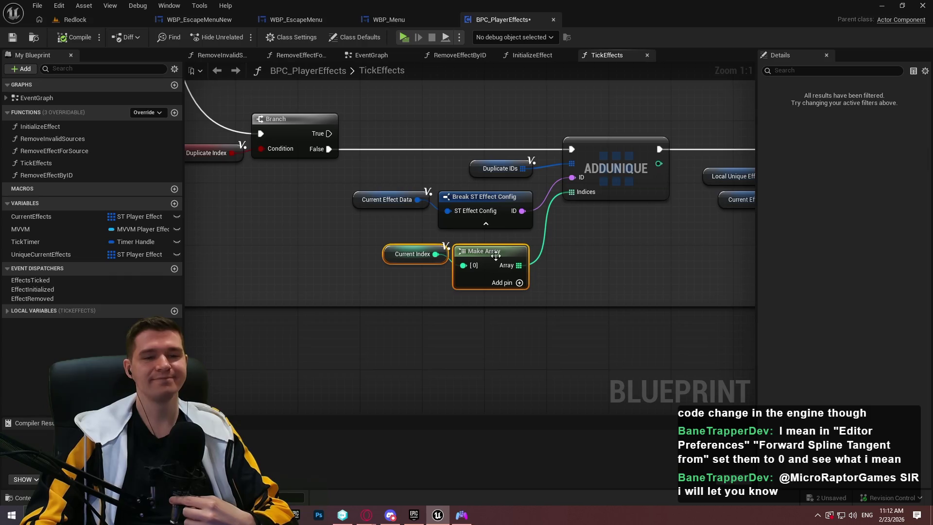
pyautogui.click(578, 265)
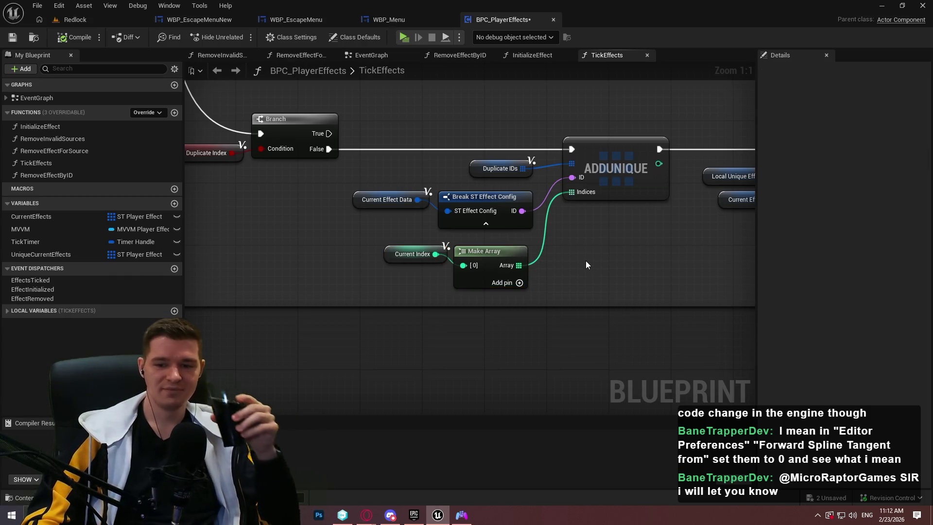
pyautogui.click(127, 19)
pyautogui.click(305, 25)
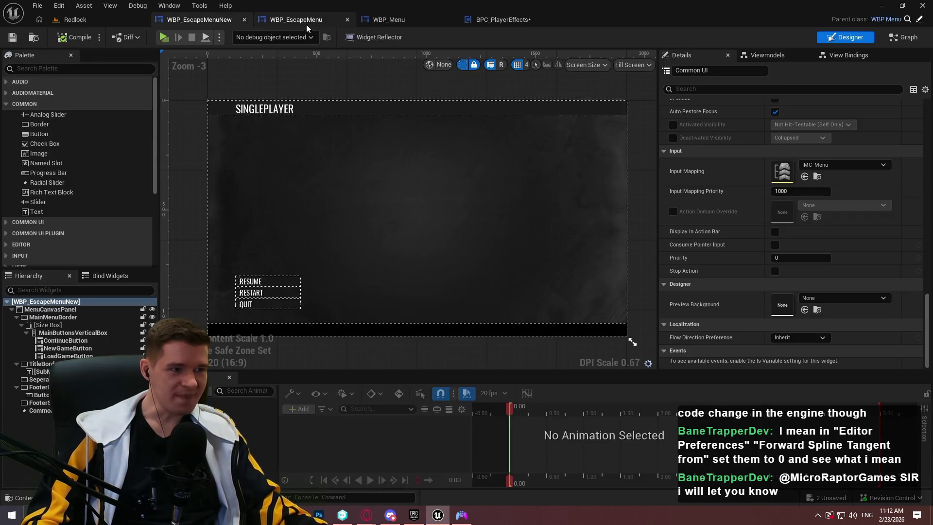
# Nudge WBP_Menu's Highlight Default or Last Selected Widget node, then return to BPC_PlayerEffects TickEffects
pyautogui.click(544, 220)
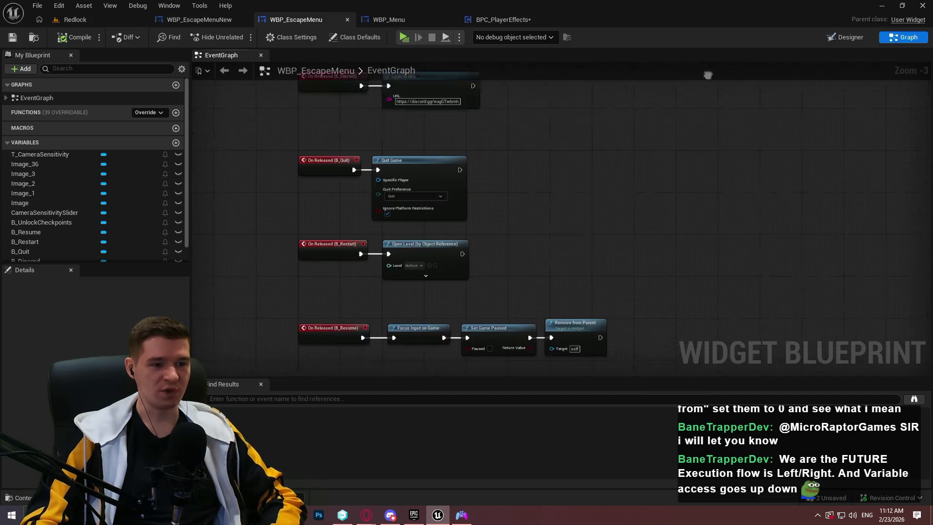
pyautogui.click(419, 22)
pyautogui.scroll(4, 700, 329)
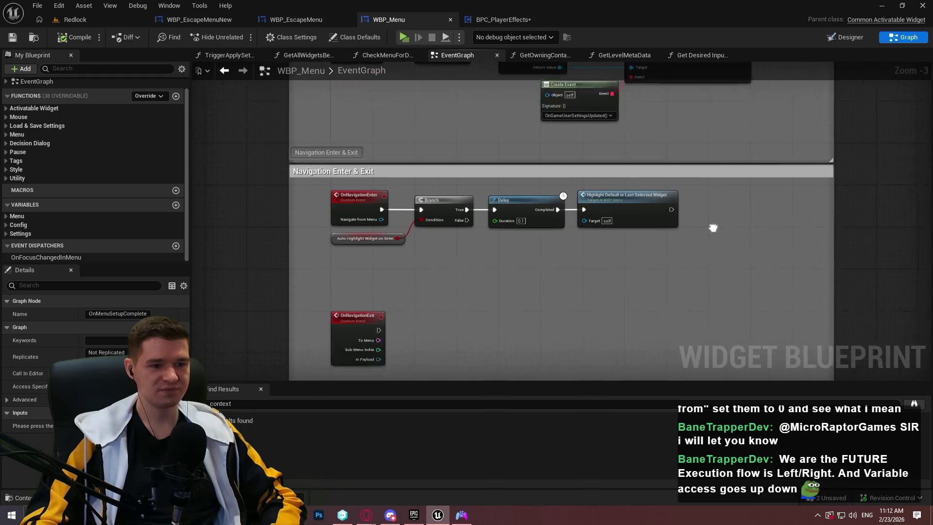
pyautogui.click(696, 277)
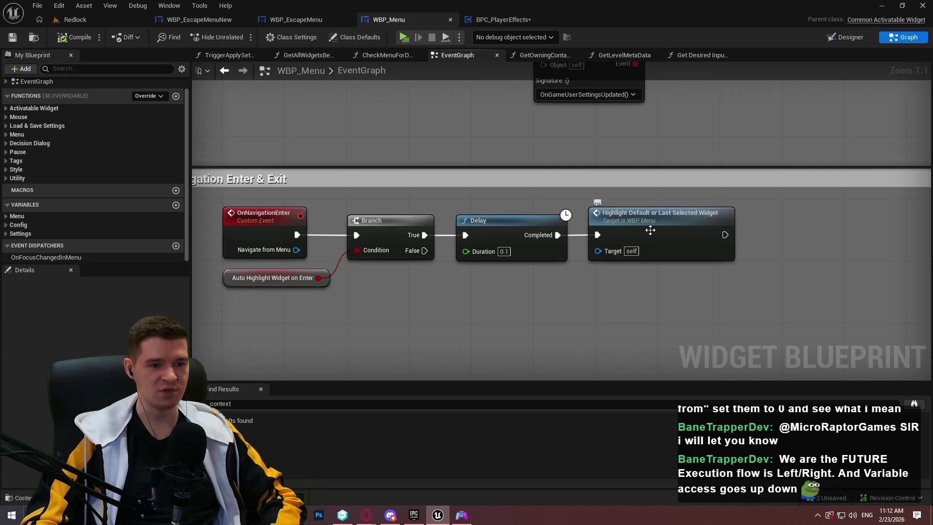
pyautogui.moveTo(644, 222)
pyautogui.mouseDown()
pyautogui.moveTo(550, 307)
pyautogui.moveTo(510, 276)
pyautogui.moveTo(658, 222)
pyautogui.mouseUp()
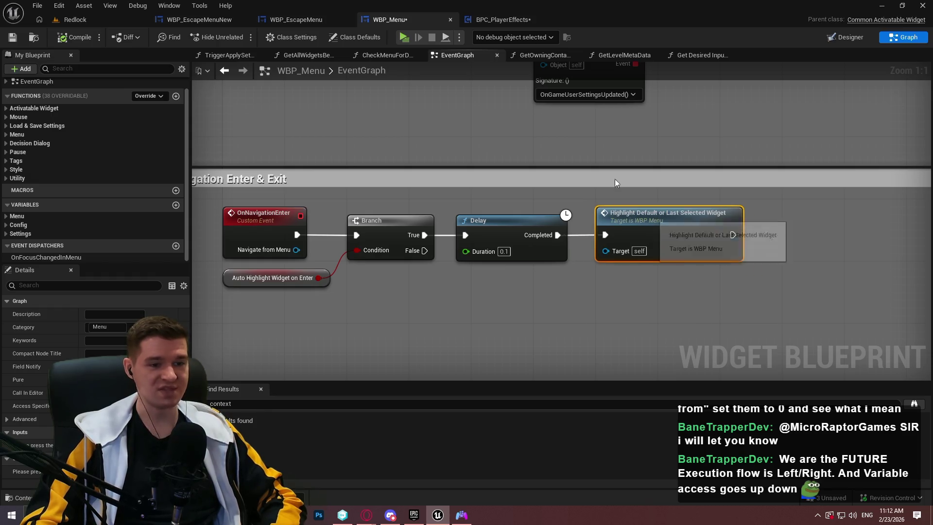
pyautogui.click(308, 20)
pyautogui.click(478, 20)
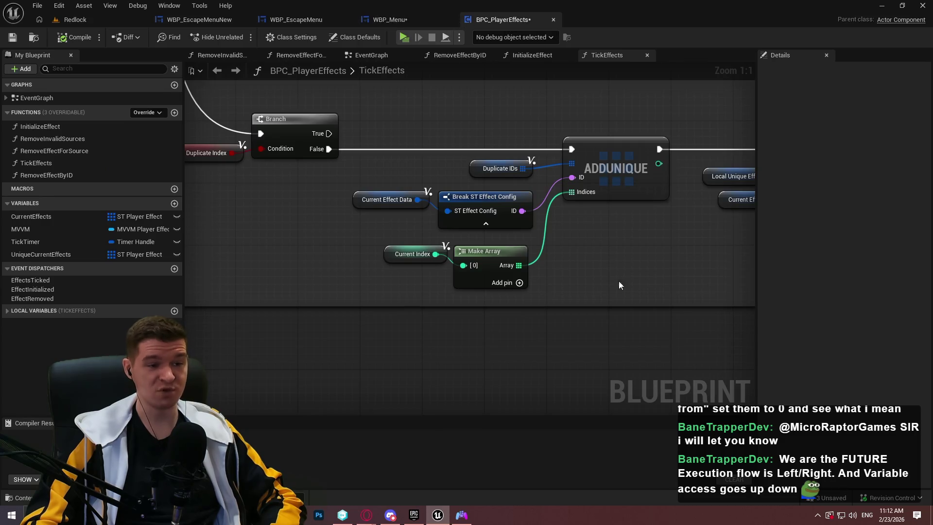
# Move the Local Unique Effects and Current Effect getters directly left of ADD
pyautogui.scroll(-3, 629, 252)
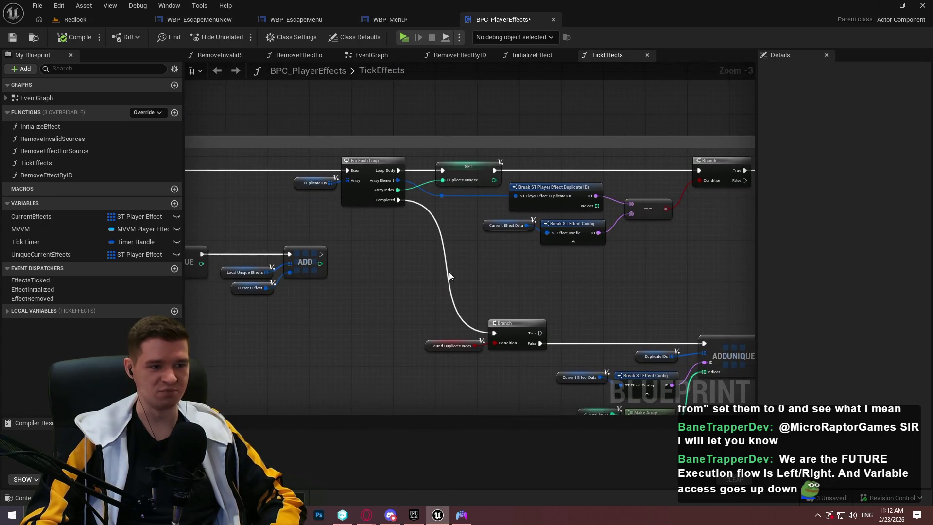
pyautogui.scroll(4, 607, 265)
pyautogui.moveTo(529, 268)
pyautogui.mouseDown()
pyautogui.moveTo(478, 201)
pyautogui.moveTo(576, 243)
pyautogui.moveTo(576, 230)
pyautogui.mouseUp()
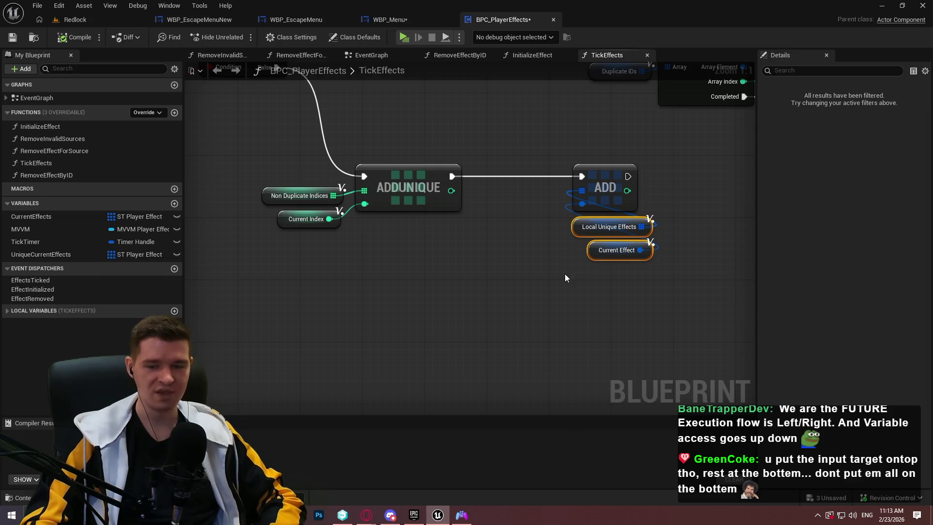
pyautogui.moveTo(578, 235)
pyautogui.mouseDown()
pyautogui.moveTo(470, 201)
pyautogui.moveTo(491, 212)
pyautogui.mouseUp()
pyautogui.click(600, 281)
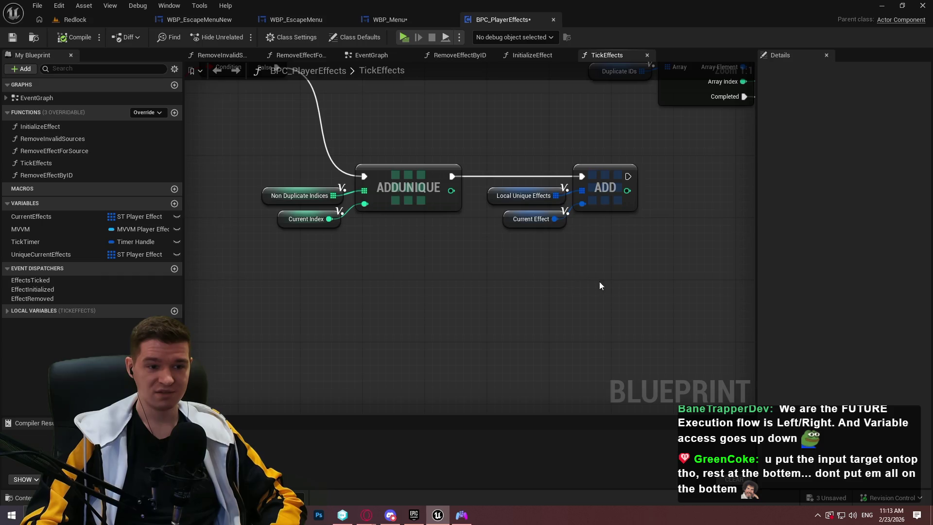
# Pan and zoom across the TickEffects graph to the SET and GET nodes
pyautogui.scroll(-8, 645, 276)
pyautogui.moveTo(355, 115); pyautogui.dragTo(327, 87)
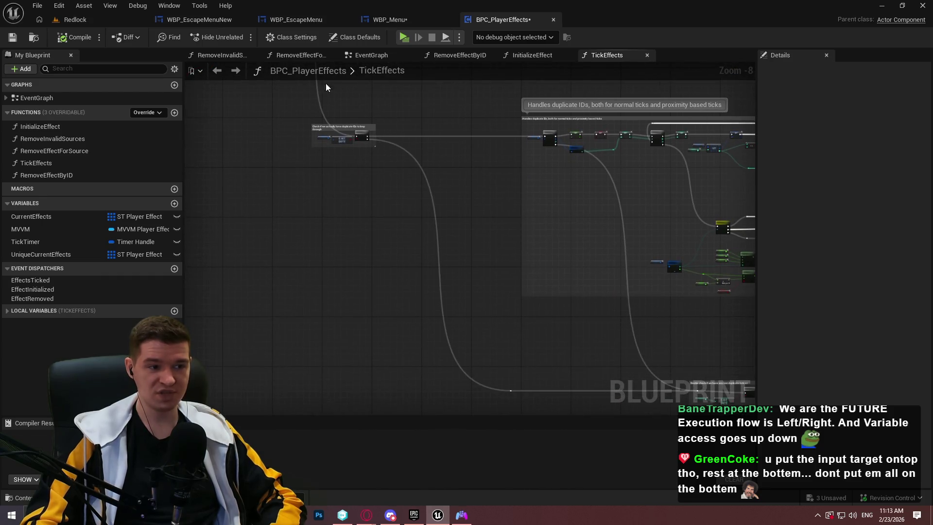
pyautogui.moveTo(456, 181); pyautogui.dragTo(357, 243)
pyautogui.scroll(1, 573, 208)
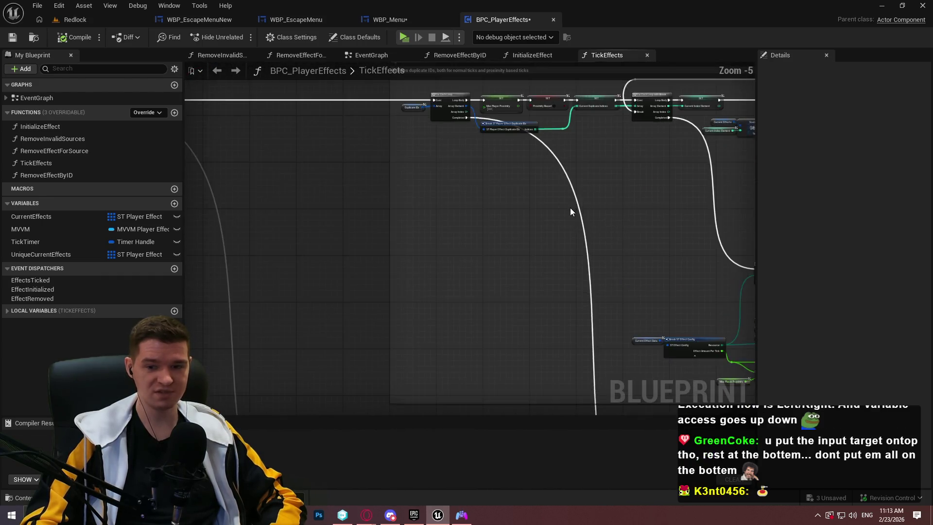
pyautogui.scroll(-1, 531, 179)
pyautogui.moveTo(555, 184)
pyautogui.mouseDown()
pyautogui.moveTo(570, 195)
pyautogui.moveTo(367, 161)
pyautogui.moveTo(194, 163)
pyautogui.moveTo(262, 106)
pyautogui.mouseUp()
pyautogui.scroll(-1, 546, 223)
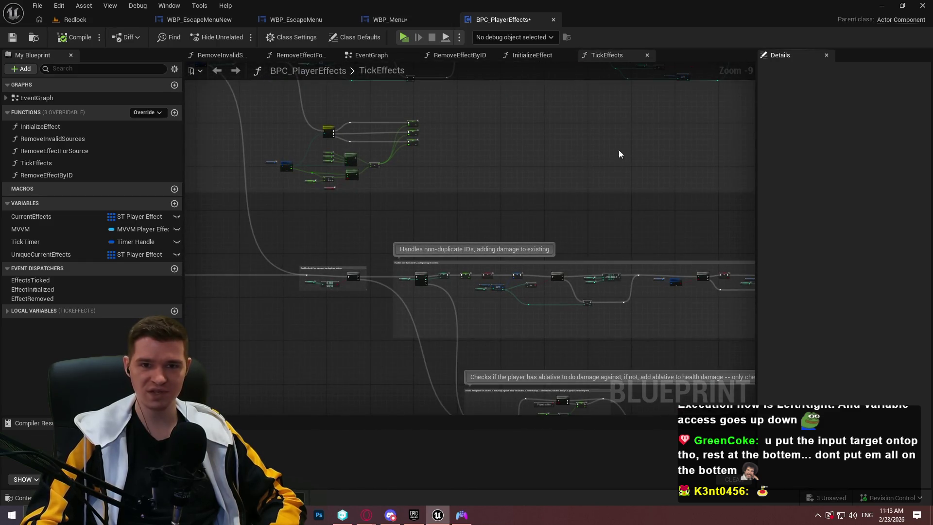
pyautogui.scroll(2, 538, 212)
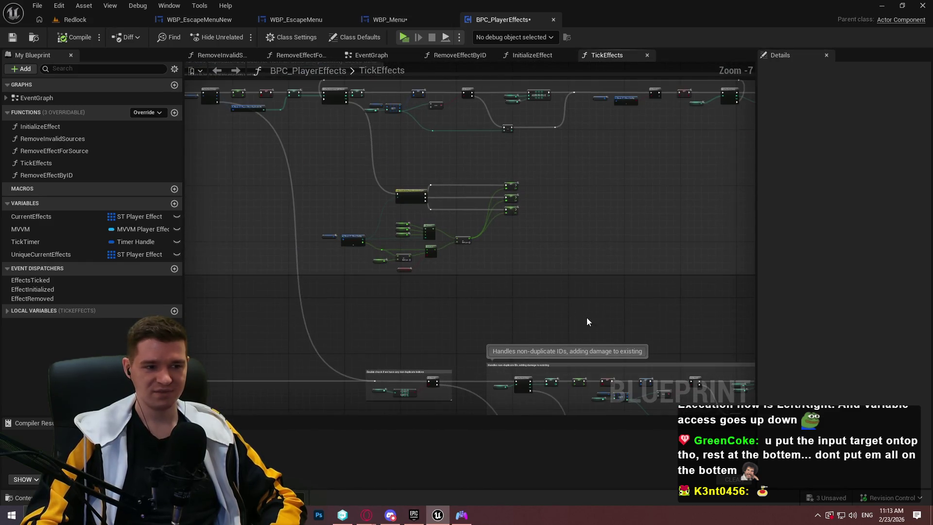
pyautogui.moveTo(587, 322); pyautogui.dragTo(492, 163)
pyautogui.scroll(7, 602, 184)
# Place the Current Effects and Current Index Element getters directly left of GET
pyautogui.moveTo(484, 233); pyautogui.dragTo(299, 185)
pyautogui.moveTo(399, 311)
pyautogui.mouseDown()
pyautogui.moveTo(293, 142)
pyautogui.moveTo(384, 221)
pyautogui.moveTo(373, 208)
pyautogui.moveTo(380, 208)
pyautogui.mouseUp()
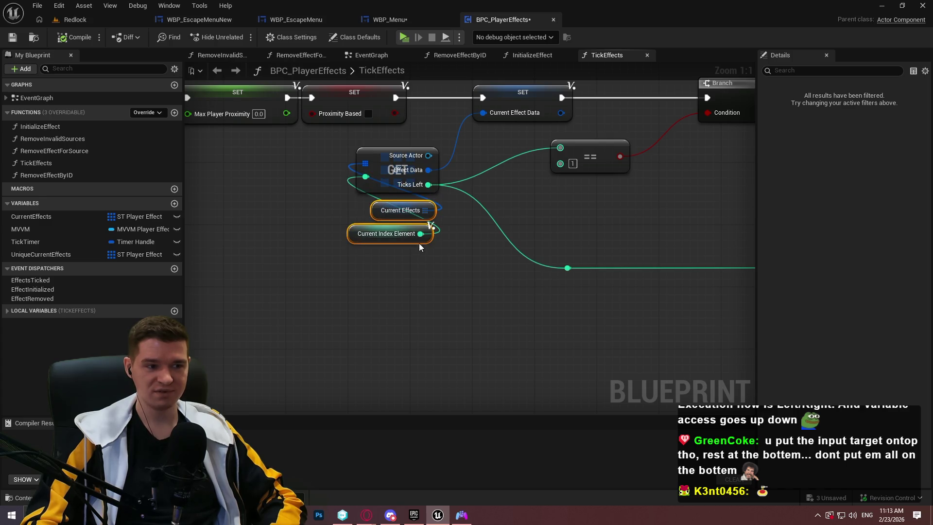
pyautogui.moveTo(437, 292); pyautogui.dragTo(568, 300)
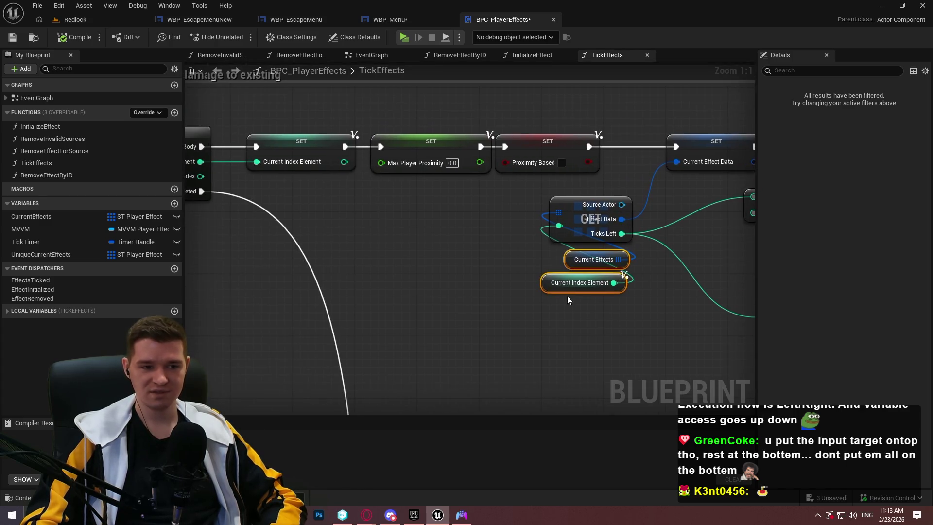
pyautogui.moveTo(565, 261); pyautogui.dragTo(486, 223)
pyautogui.moveTo(610, 306); pyautogui.dragTo(533, 306)
pyautogui.click(609, 275)
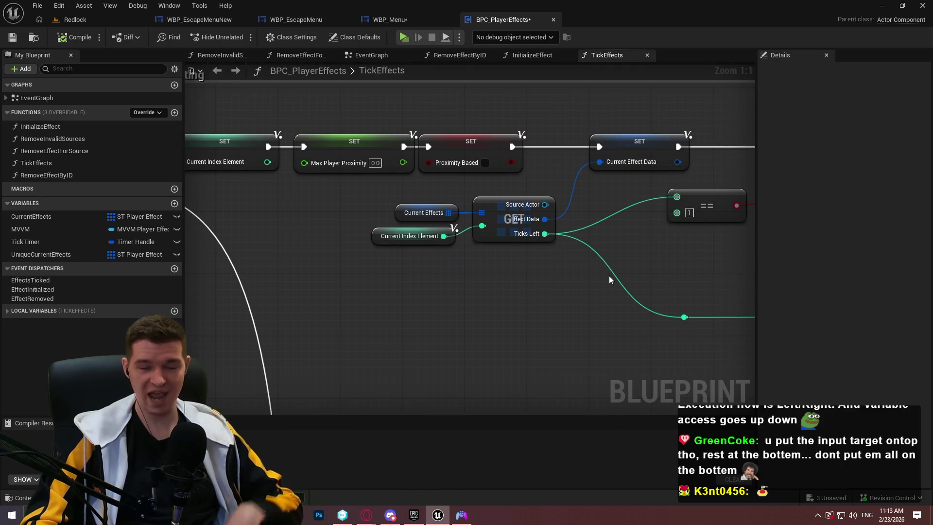
# Move the view to the Branch, decrement and Select nodes with the damage variables
pyautogui.moveTo(661, 299)
pyautogui.mouseDown()
pyautogui.moveTo(428, 278)
pyautogui.moveTo(479, 191)
pyautogui.moveTo(195, 191)
pyautogui.mouseUp()
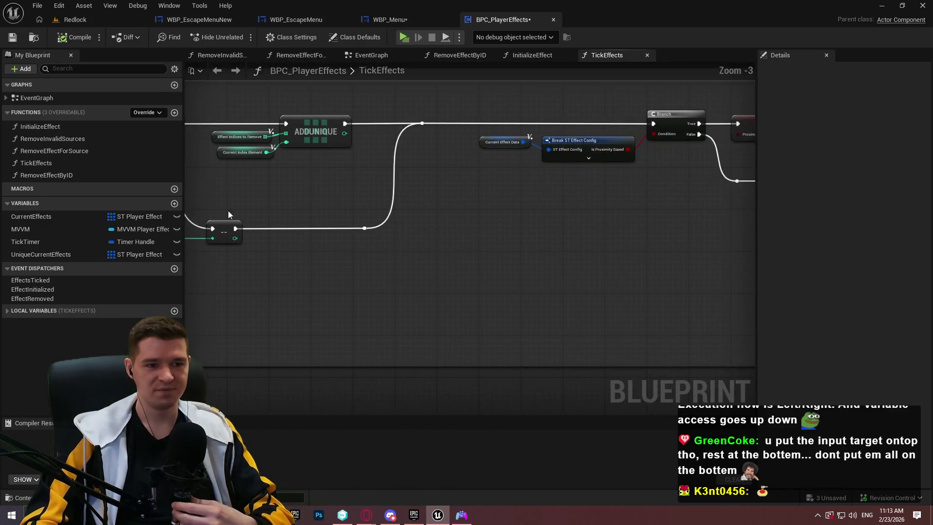
pyautogui.scroll(-6, 616, 103)
pyautogui.moveTo(616, 103); pyautogui.dragTo(225, 191)
pyautogui.scroll(6, 225, 191)
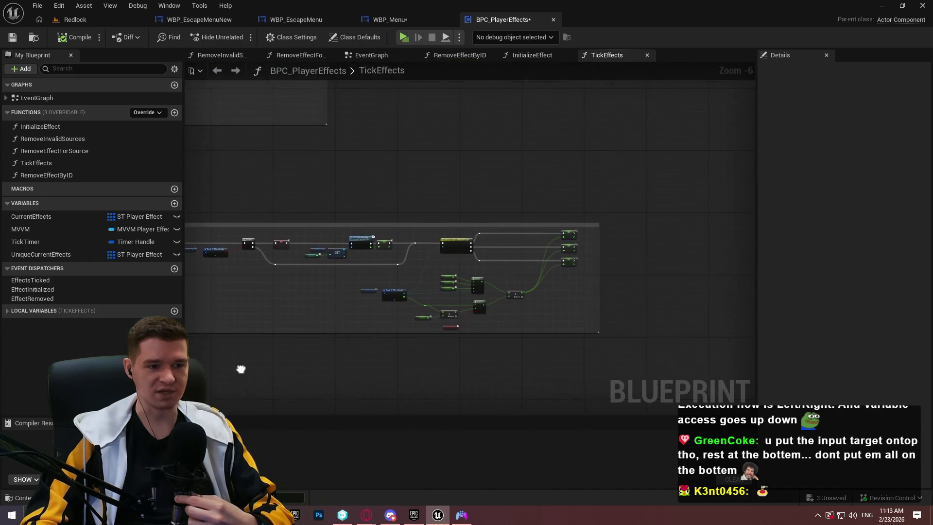
# Survey the TickEffects graph, past Get Player Proximity and SET, zooming out to the overview
pyautogui.moveTo(226, 191)
pyautogui.mouseDown()
pyautogui.moveTo(302, 340)
pyautogui.moveTo(475, 386)
pyautogui.moveTo(587, 313)
pyautogui.moveTo(685, 341)
pyautogui.mouseUp()
pyautogui.scroll(-2, 475, 386)
pyautogui.scroll(2, 588, 312)
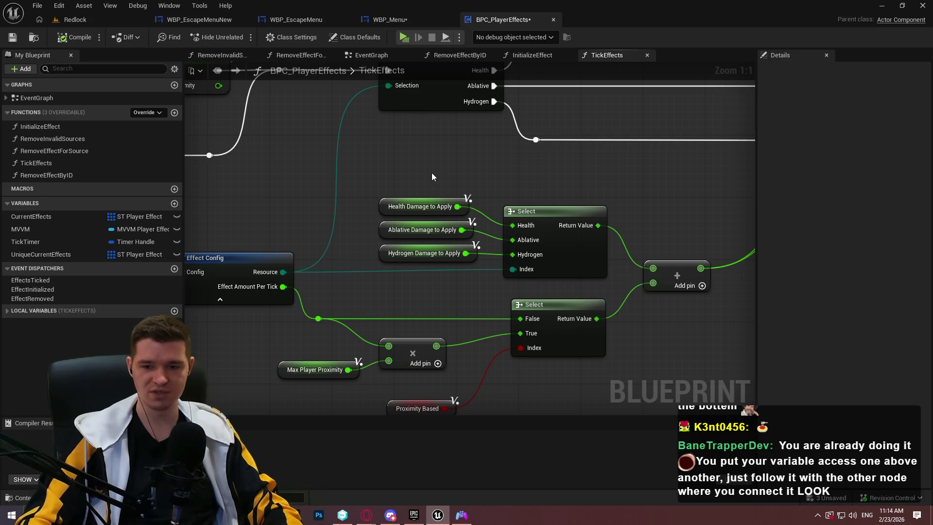
pyautogui.moveTo(343, 193)
pyautogui.mouseDown()
pyautogui.moveTo(462, 216)
pyautogui.moveTo(557, 219)
pyautogui.mouseUp()
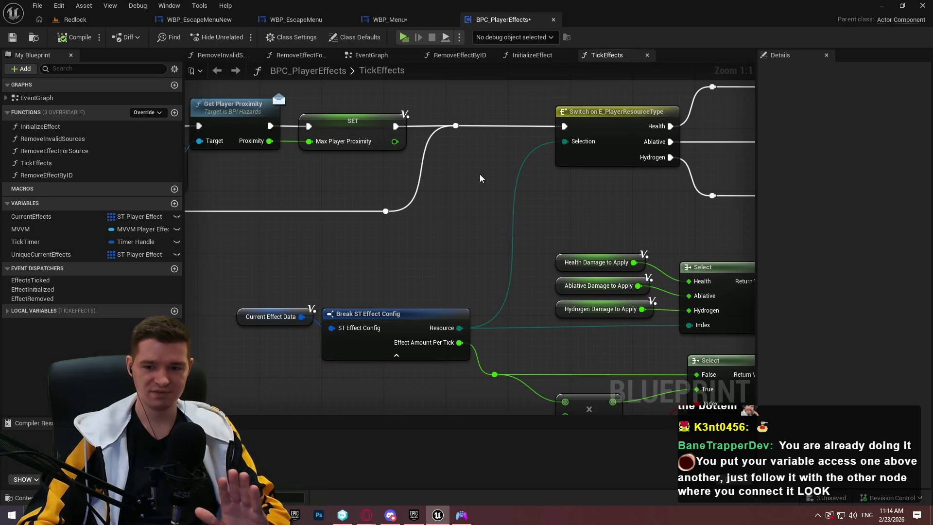
pyautogui.scroll(-1, 451, 160)
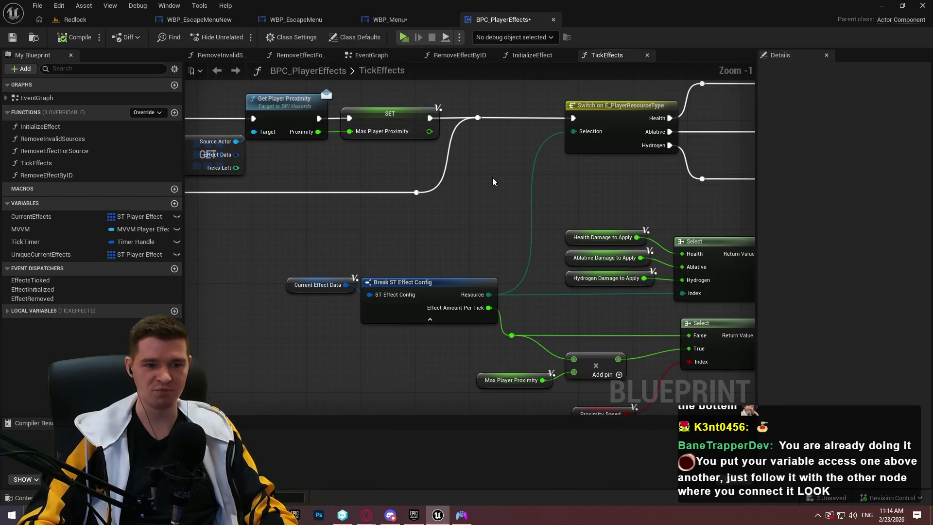
pyautogui.scroll(-1, 492, 181)
pyautogui.moveTo(359, 190)
pyautogui.mouseDown()
pyautogui.moveTo(290, 204)
pyautogui.moveTo(301, 216)
pyautogui.mouseUp()
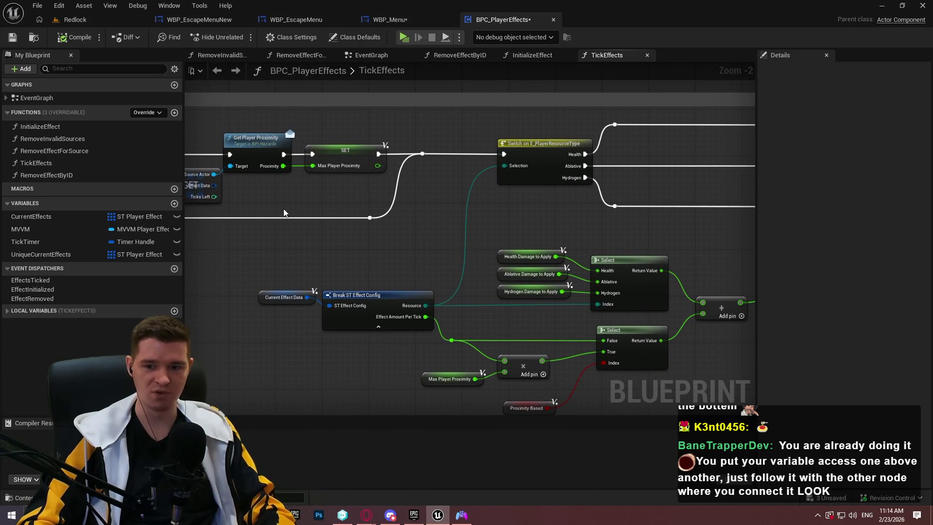
pyautogui.scroll(-4, 248, 189)
pyautogui.moveTo(449, 229)
pyautogui.mouseDown()
pyautogui.moveTo(371, 205)
pyautogui.moveTo(384, 232)
pyautogui.moveTo(611, 190)
pyautogui.moveTo(470, 243)
pyautogui.mouseUp()
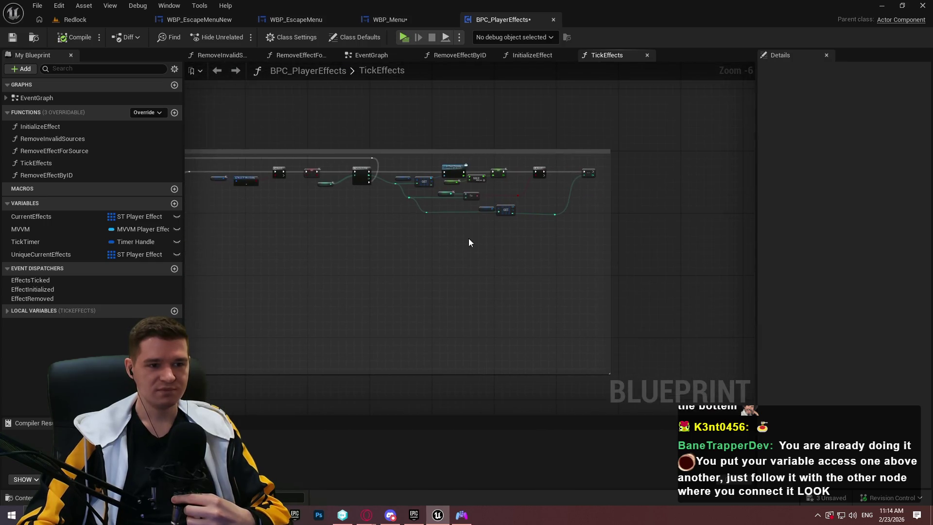
pyautogui.scroll(7, 491, 217)
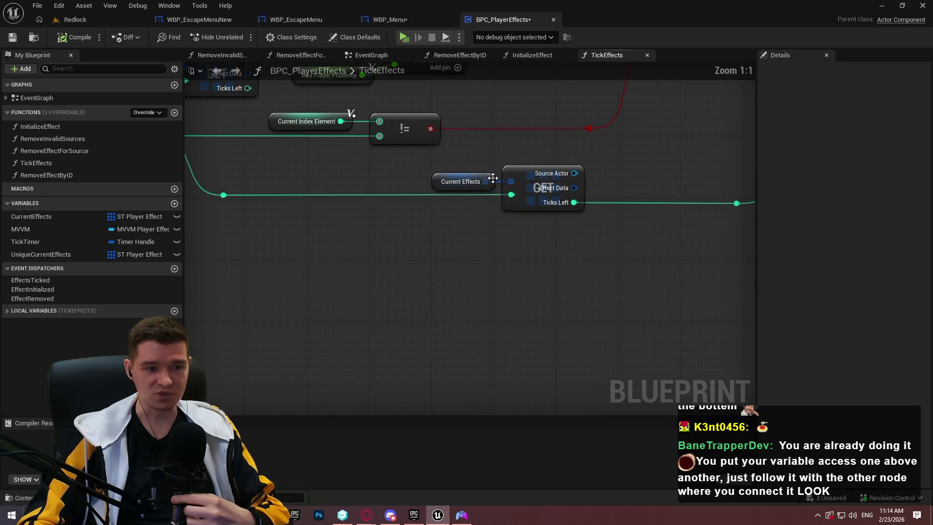
# Drag the second Current Effects getter just left of the lower GET node
pyautogui.click(455, 183)
pyautogui.moveTo(462, 180)
pyautogui.mouseDown()
pyautogui.moveTo(485, 180)
pyautogui.moveTo(531, 140)
pyautogui.moveTo(563, 141)
pyautogui.mouseUp()
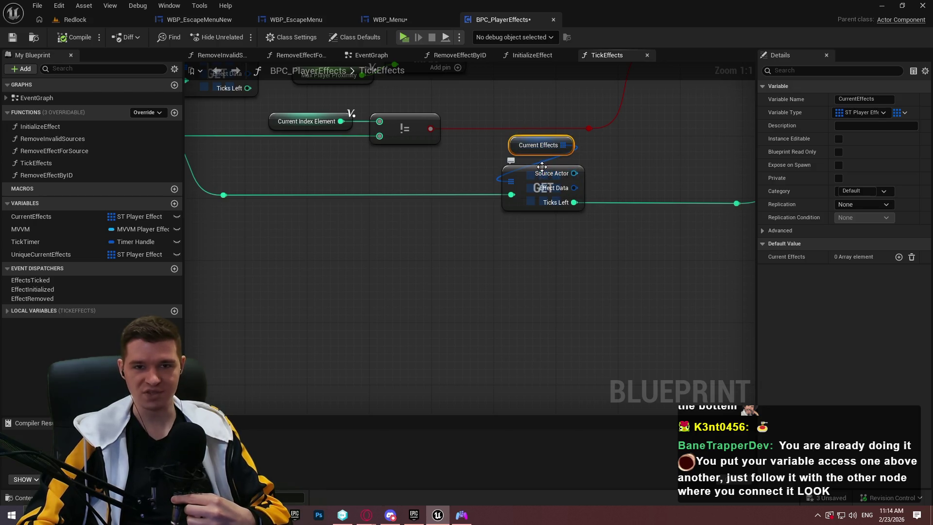
pyautogui.moveTo(570, 140); pyautogui.dragTo(590, 213)
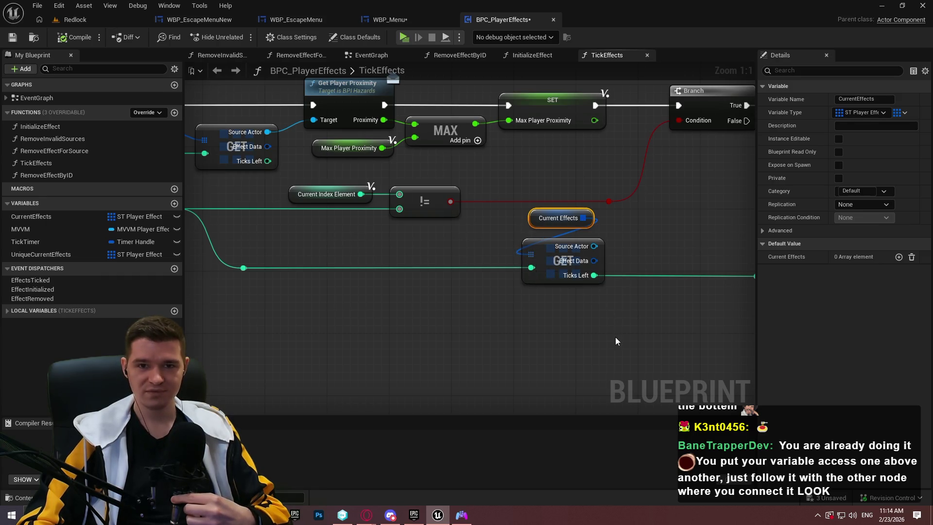
pyautogui.moveTo(591, 221)
pyautogui.mouseDown()
pyautogui.moveTo(512, 246)
pyautogui.moveTo(514, 260)
pyautogui.moveTo(512, 250)
pyautogui.mouseUp()
pyautogui.click(470, 324)
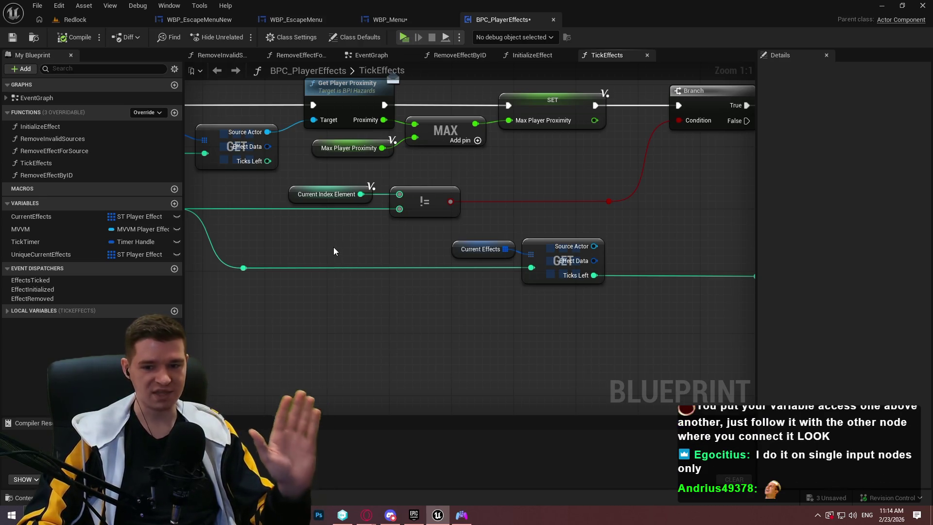
pyautogui.moveTo(328, 264)
pyautogui.mouseDown()
pyautogui.moveTo(412, 300)
pyautogui.moveTo(378, 296)
pyautogui.moveTo(487, 305)
pyautogui.moveTo(448, 277)
pyautogui.moveTo(448, 307)
pyautogui.moveTo(545, 338)
pyautogui.mouseUp()
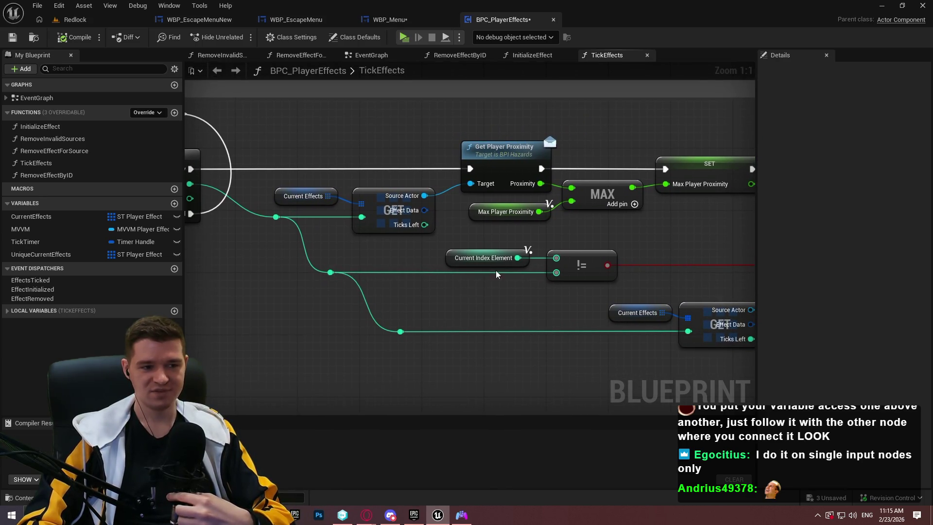
pyautogui.moveTo(525, 255); pyautogui.dragTo(524, 253)
pyautogui.moveTo(506, 296); pyautogui.dragTo(563, 255)
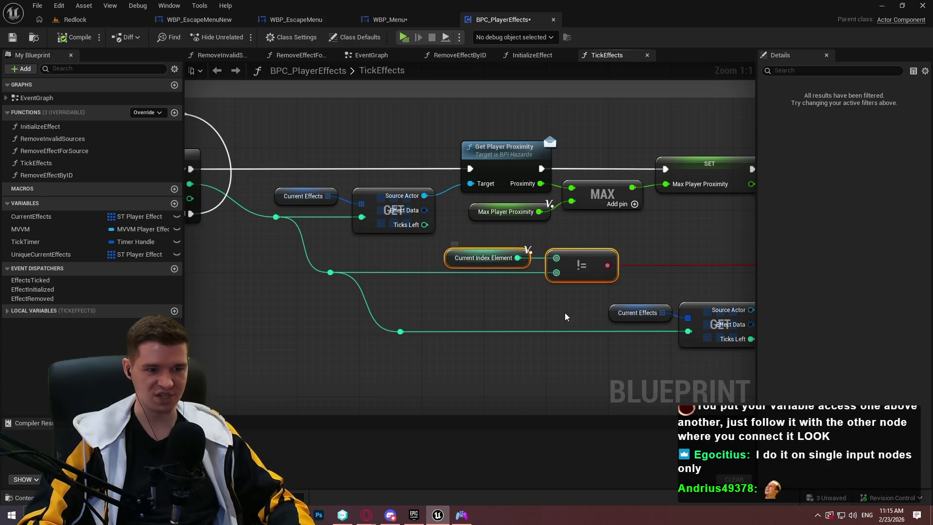
pyautogui.click(527, 327)
pyautogui.moveTo(448, 305)
pyautogui.mouseDown()
pyautogui.moveTo(366, 265)
pyautogui.moveTo(371, 271)
pyautogui.mouseUp()
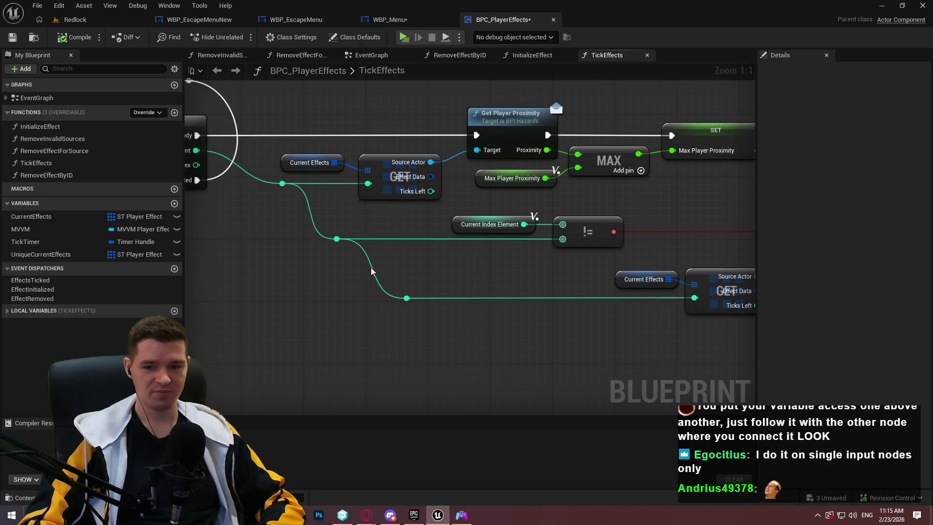
pyautogui.doubleClick(534, 298)
pyautogui.moveTo(537, 293)
pyautogui.mouseDown()
pyautogui.moveTo(608, 377)
pyautogui.moveTo(529, 309)
pyautogui.moveTo(514, 316)
pyautogui.moveTo(343, 297)
pyautogui.mouseUp()
pyautogui.hotkey('ctrl', 'z')
pyautogui.scroll(-3, 342, 296)
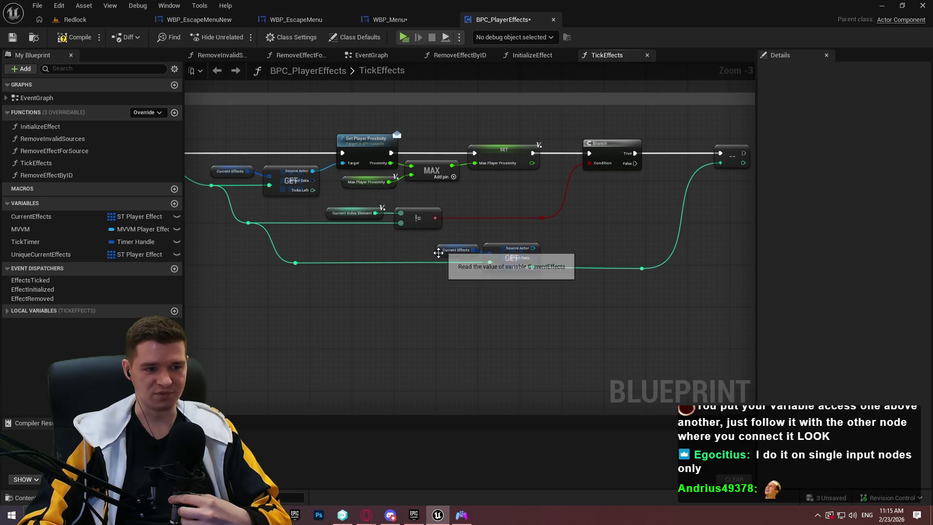
pyautogui.scroll(3, 436, 253)
pyautogui.moveTo(445, 251)
pyautogui.mouseDown()
pyautogui.moveTo(508, 223)
pyautogui.moveTo(518, 228)
pyautogui.moveTo(512, 224)
pyautogui.mouseUp()
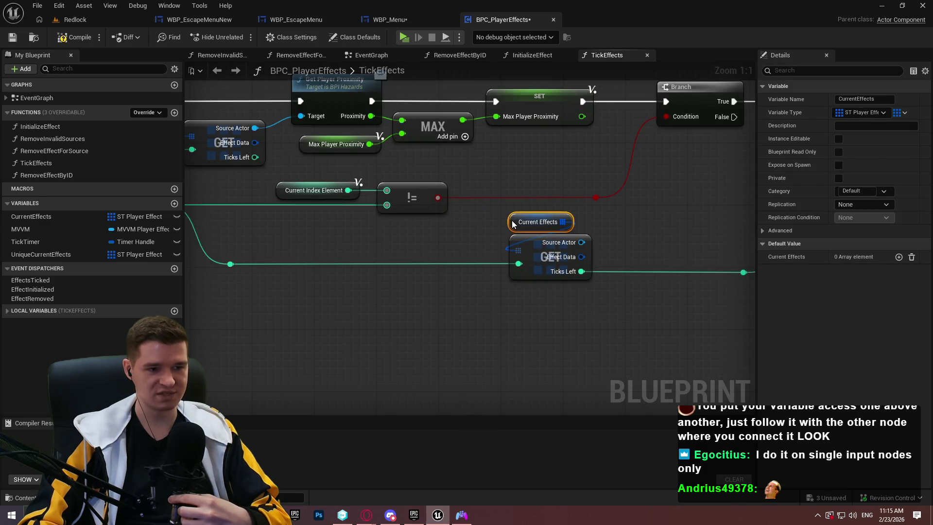
pyautogui.moveTo(354, 186); pyautogui.dragTo(440, 171)
pyautogui.click(370, 144)
pyautogui.moveTo(369, 144)
pyautogui.mouseDown()
pyautogui.moveTo(446, 160)
pyautogui.moveTo(475, 155)
pyautogui.mouseUp()
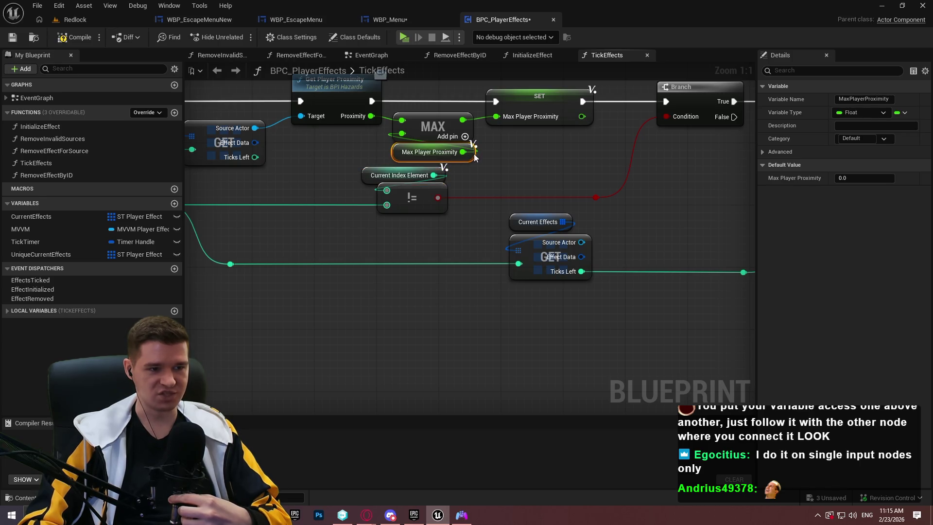
pyautogui.click(565, 203)
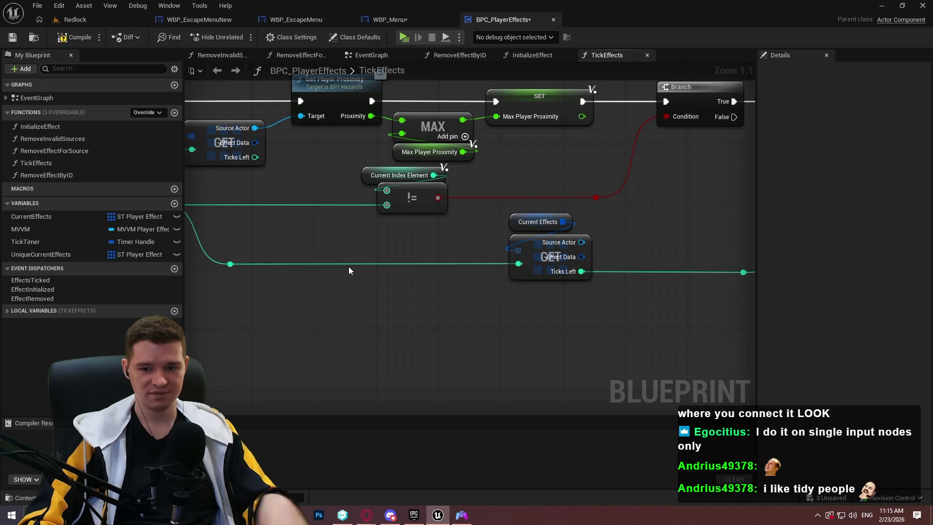
pyautogui.hotkey('ctrl', 'z')
pyautogui.hotkey('ctrl', 'z')
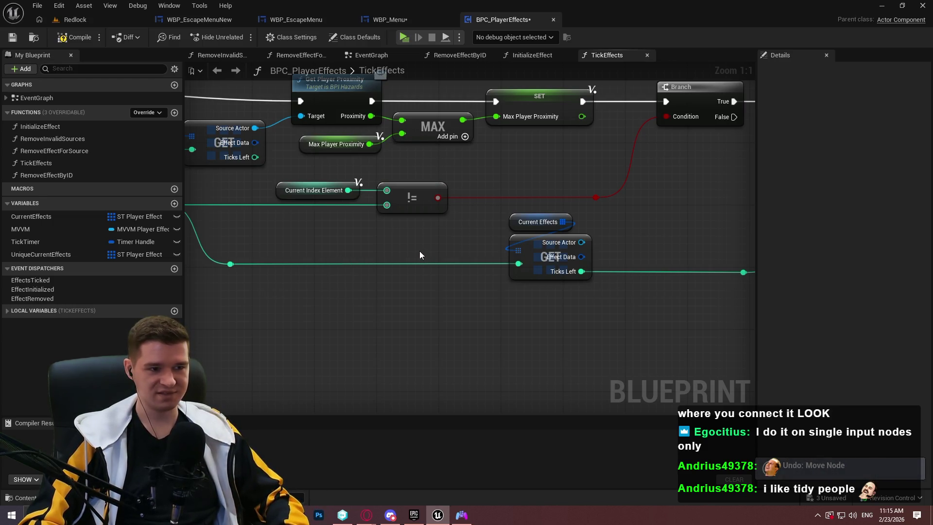
pyautogui.hotkey('ctrl', 'z')
pyautogui.moveTo(446, 316); pyautogui.dragTo(446, 282)
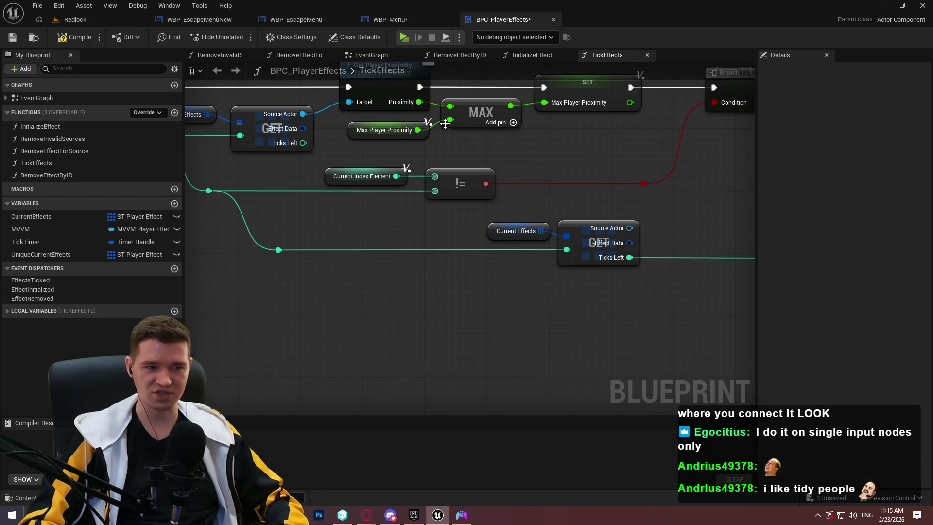
pyautogui.scroll(-2, 533, 299)
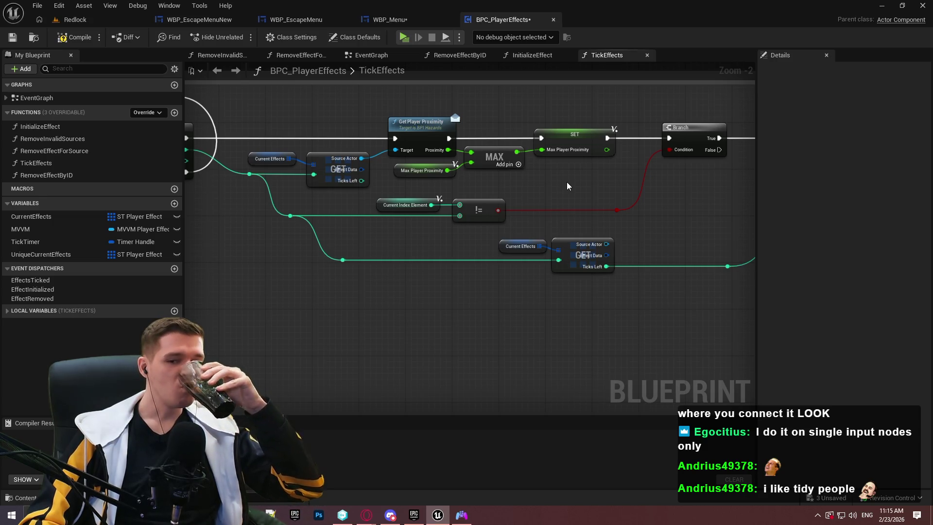
pyautogui.scroll(-7, 470, 201)
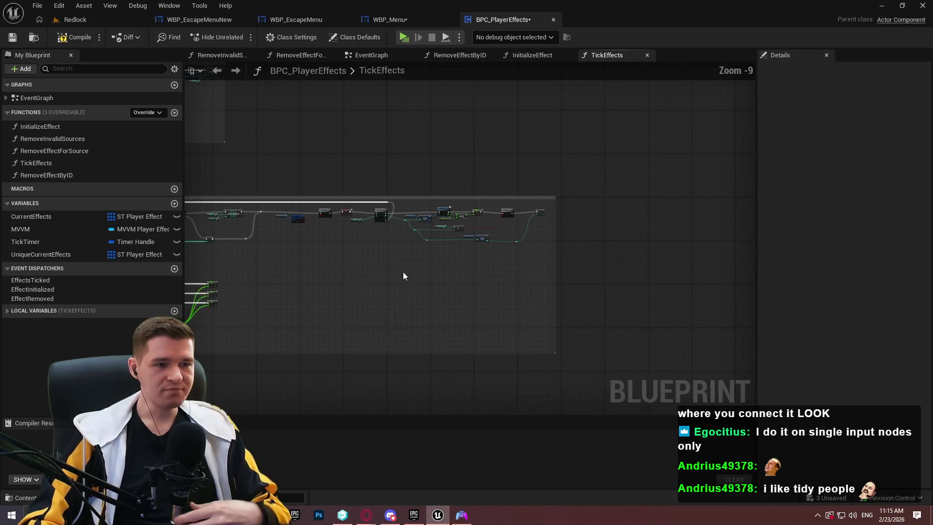
pyautogui.scroll(5, 403, 276)
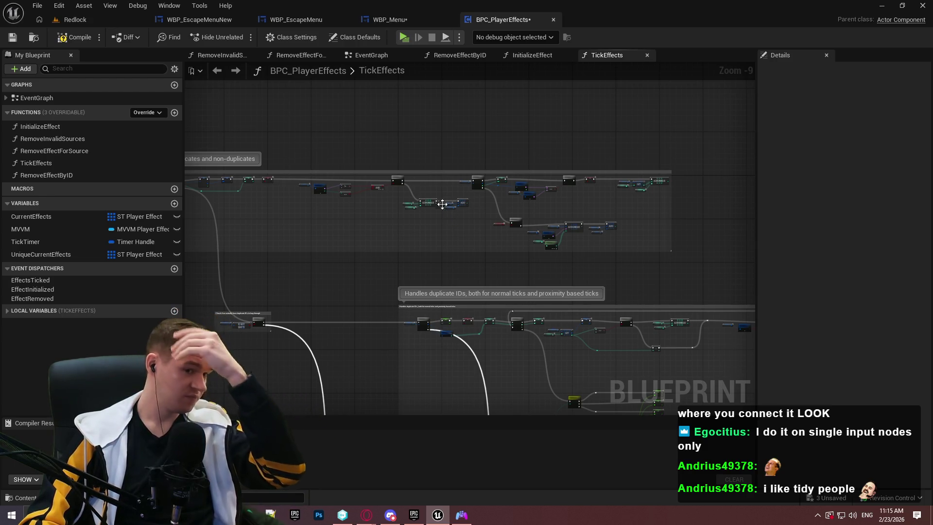
pyautogui.moveTo(439, 203); pyautogui.dragTo(437, 201)
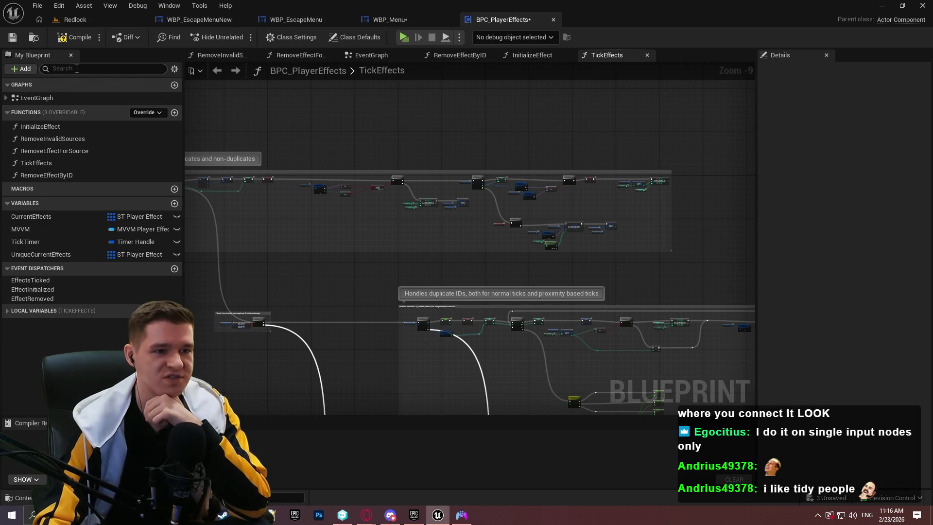
pyautogui.scroll(3, 576, 180)
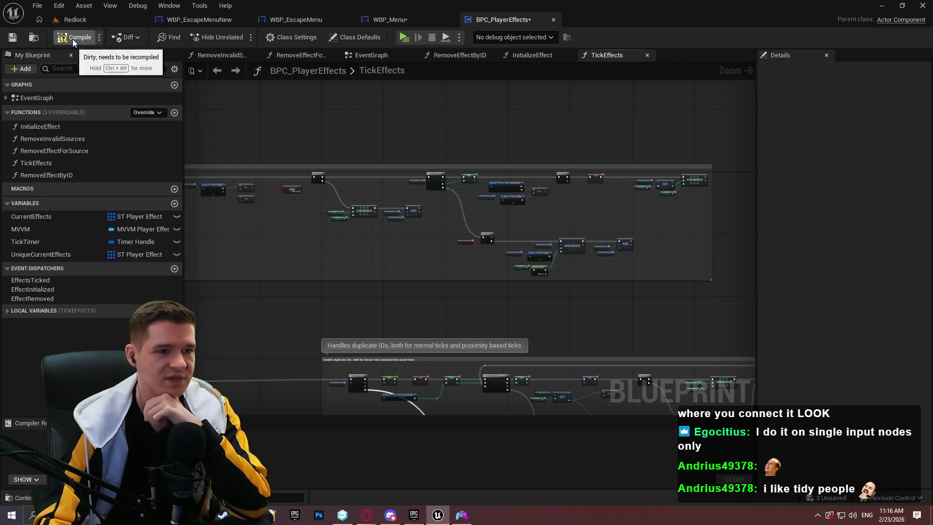
pyautogui.moveTo(290, 121); pyautogui.dragTo(527, 145)
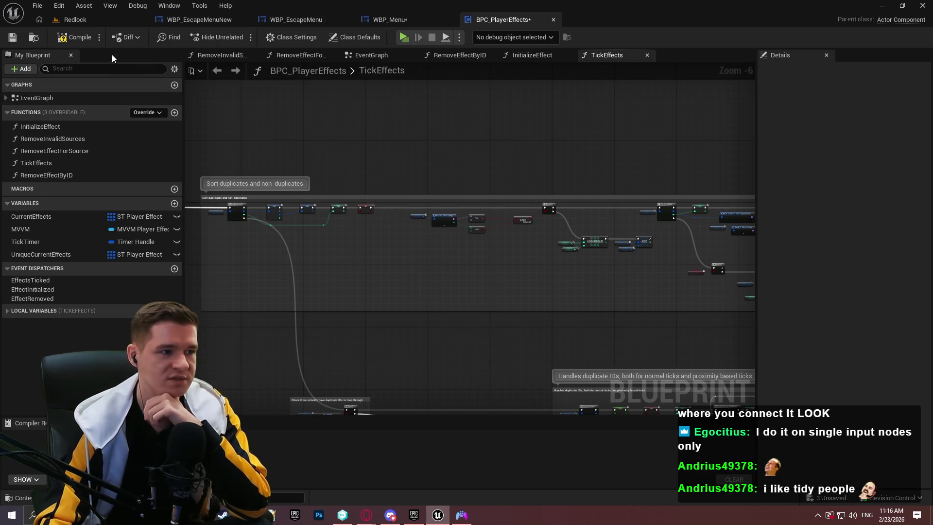
pyautogui.click(197, 19)
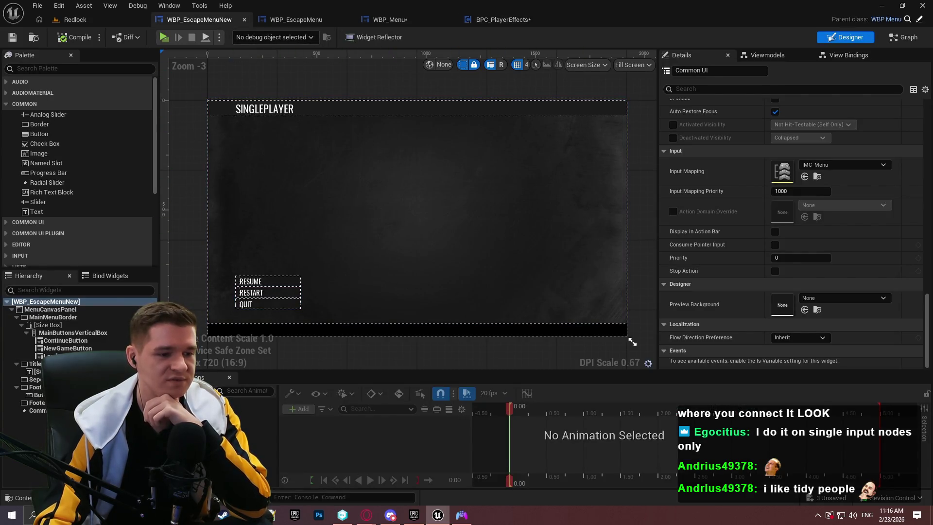
# Widen the WBP_EscapeMenuNew designer canvas and switch to the widget's event graph
pyautogui.scroll(-1, 473, 276)
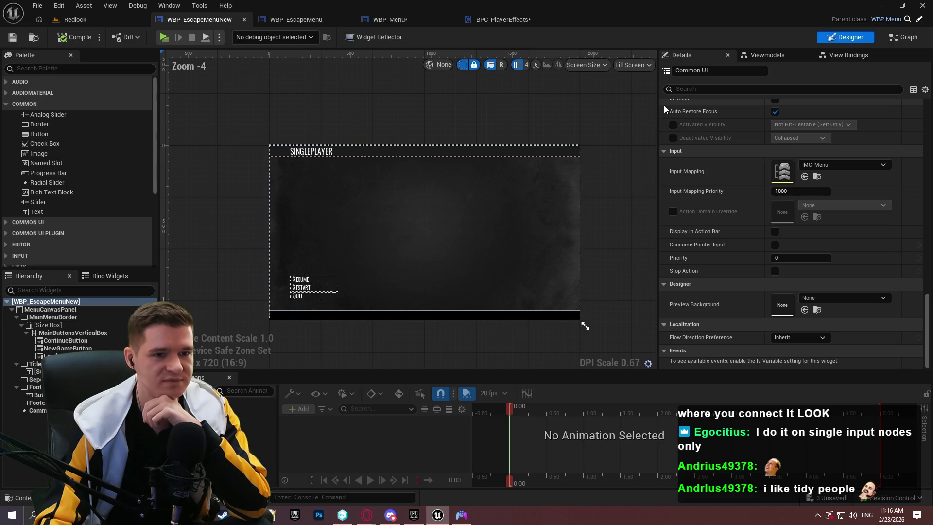
pyautogui.moveTo(660, 113); pyautogui.dragTo(740, 113)
pyautogui.scroll(2, 312, 225)
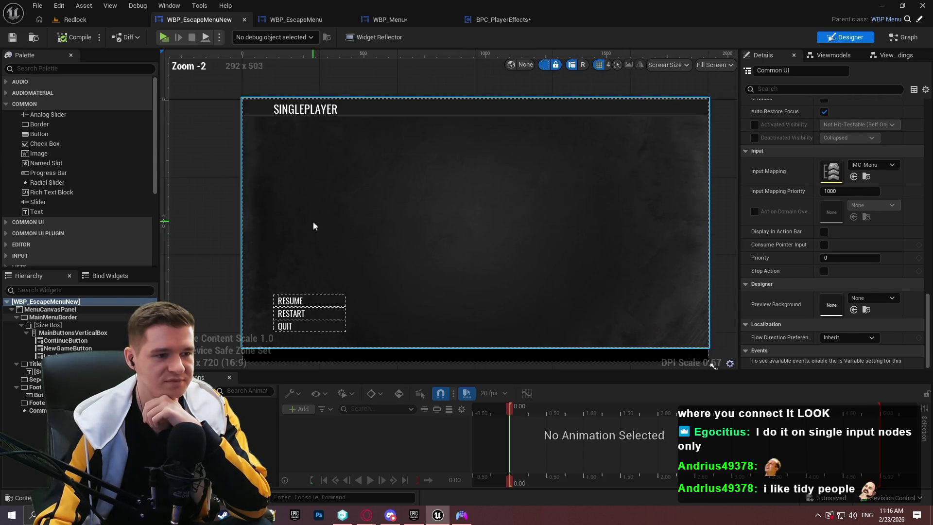
pyautogui.moveTo(355, 201); pyautogui.dragTo(369, 238)
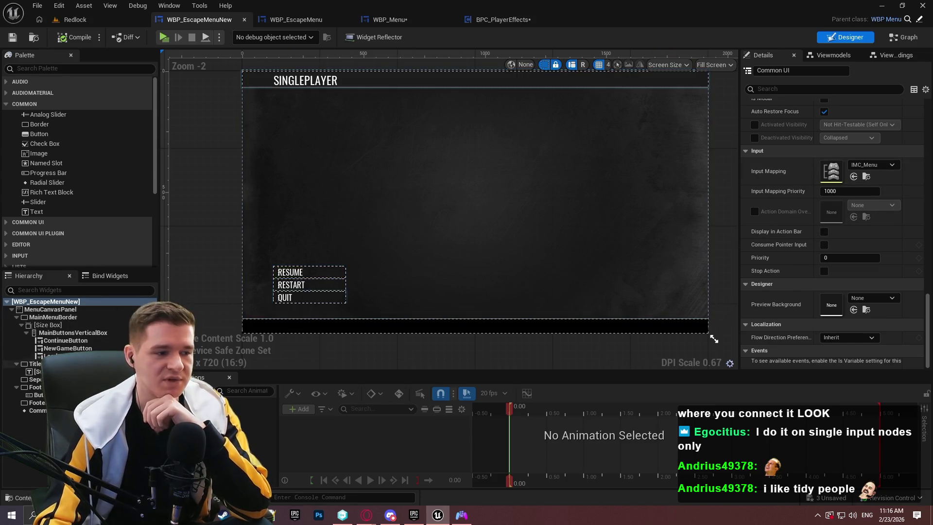
pyautogui.click(904, 37)
# Glance at WBP_Menu's event graph, then return to WBP_EscapeMenuNew's event graph
pyautogui.scroll(-4, 384, 226)
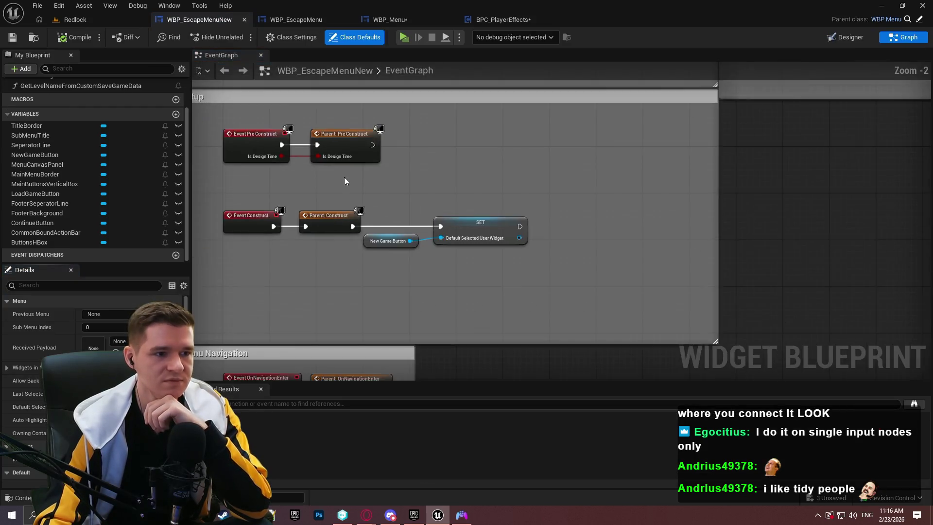
pyautogui.scroll(2, 391, 194)
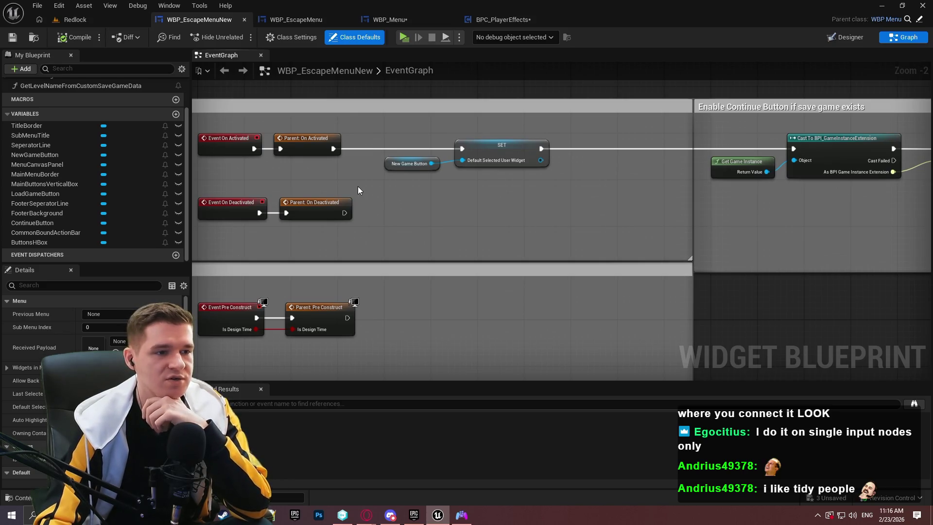
pyautogui.click(396, 25)
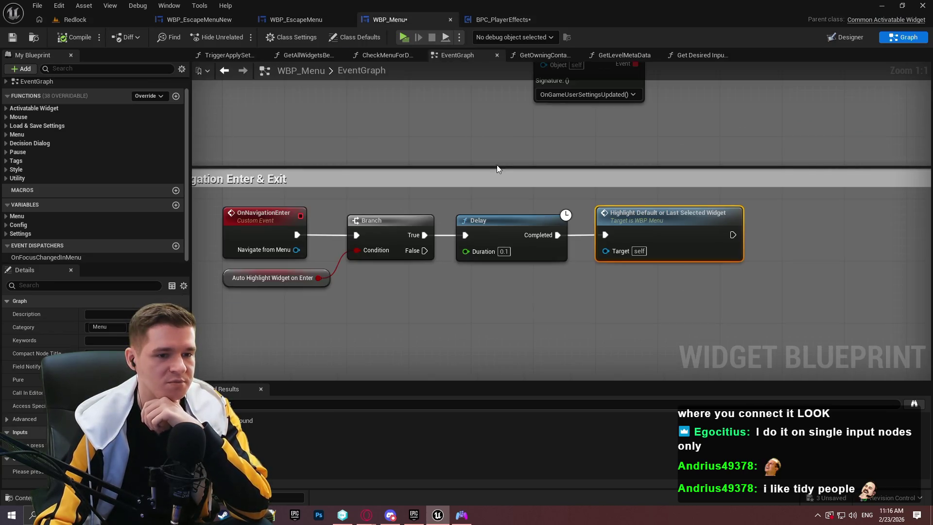
pyautogui.scroll(-3, 497, 165)
pyautogui.click(210, 20)
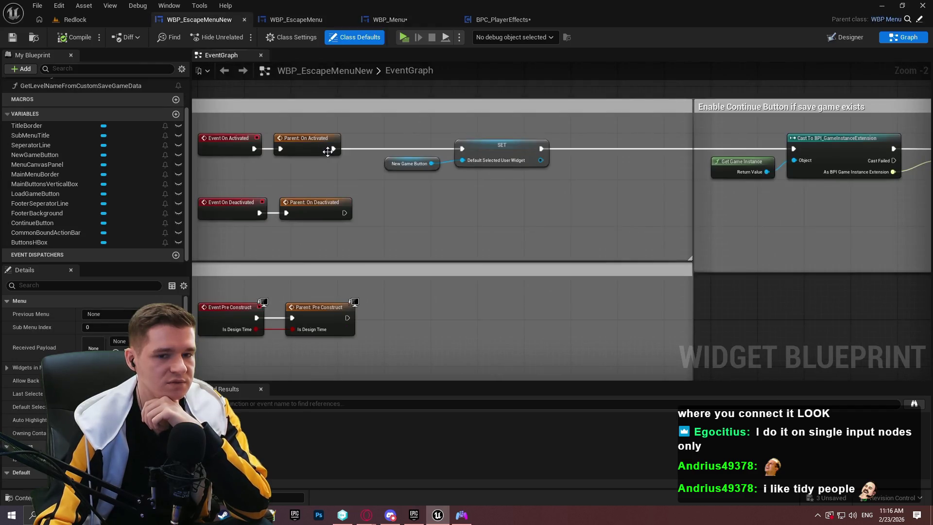
pyautogui.scroll(1, 397, 278)
# Delete the 'Enable Continue Button if save game exists' node group
pyautogui.moveTo(397, 278); pyautogui.dragTo(14, 261)
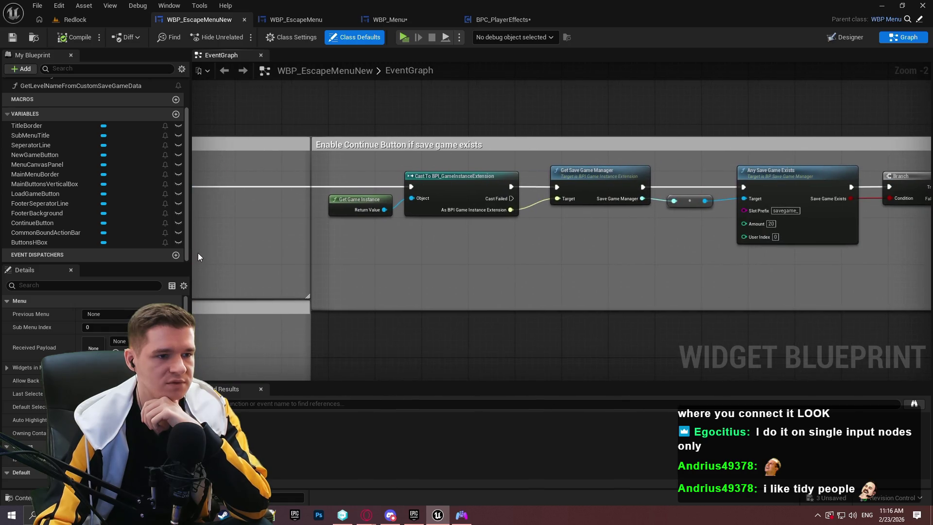
pyautogui.moveTo(189, 146); pyautogui.dragTo(130, 147)
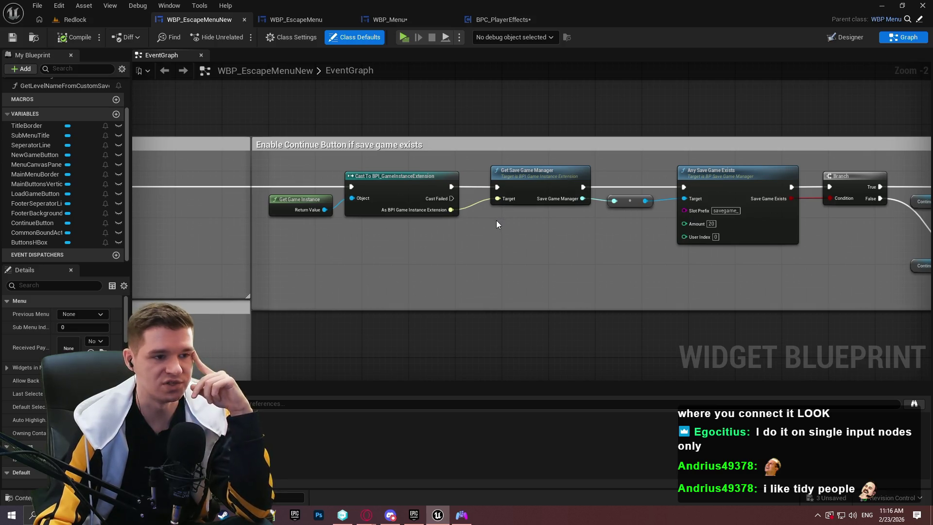
pyautogui.scroll(-1, 680, 279)
pyautogui.scroll(-4, 680, 278)
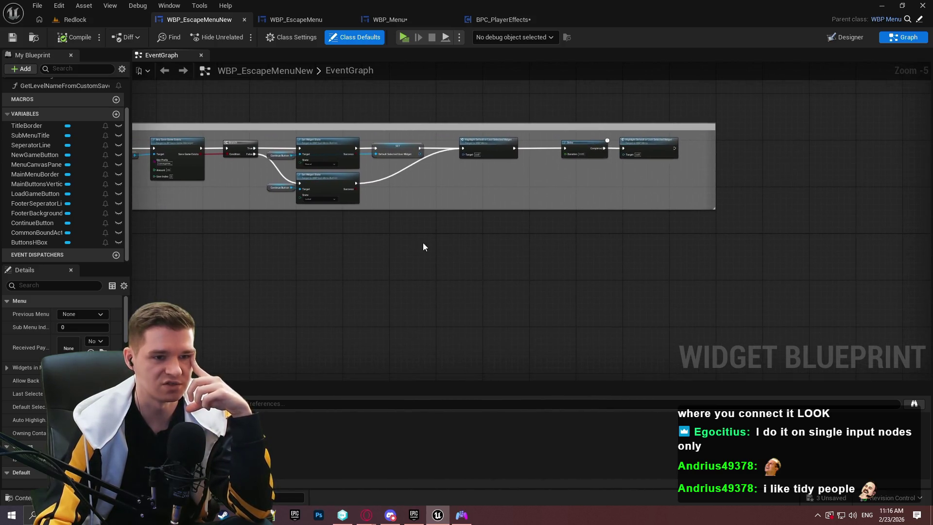
pyautogui.moveTo(790, 241); pyautogui.dragTo(292, 139)
pyautogui.press('Delete')
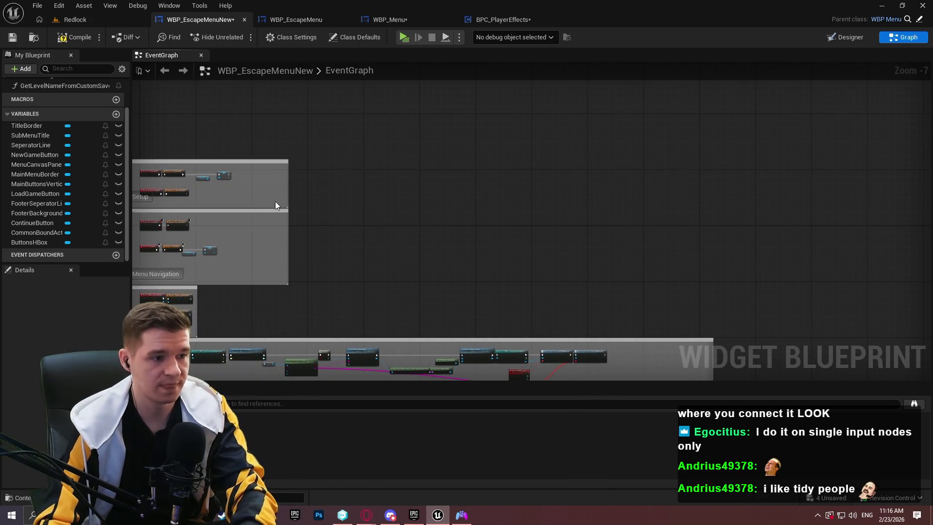
# Review the activation events and Menu Navigation group, then switch to WBP_EscapeMenu
pyautogui.scroll(2, 220, 185)
pyautogui.scroll(3, 220, 185)
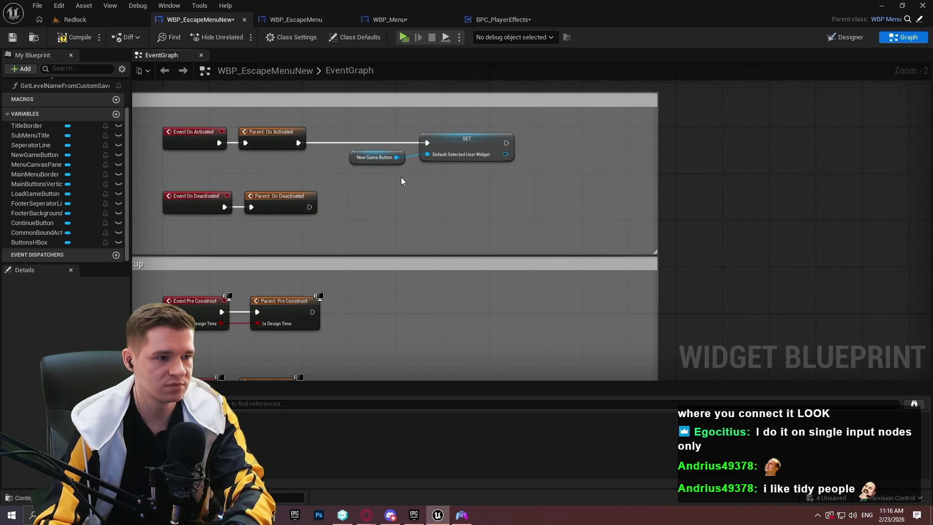
pyautogui.moveTo(399, 176)
pyautogui.mouseDown()
pyautogui.moveTo(401, 301)
pyautogui.moveTo(475, 142)
pyautogui.moveTo(535, 78)
pyautogui.mouseUp()
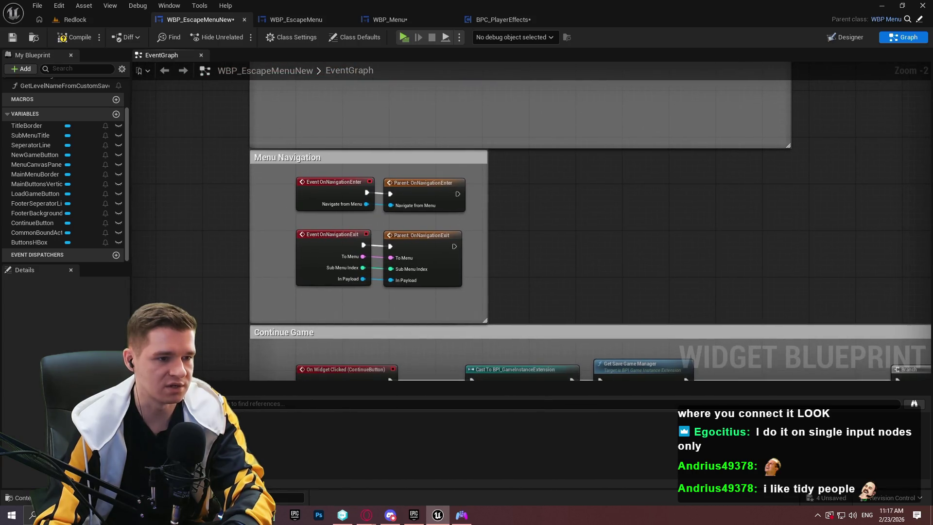
pyautogui.moveTo(535, 239); pyautogui.dragTo(515, 138)
pyautogui.click(299, 20)
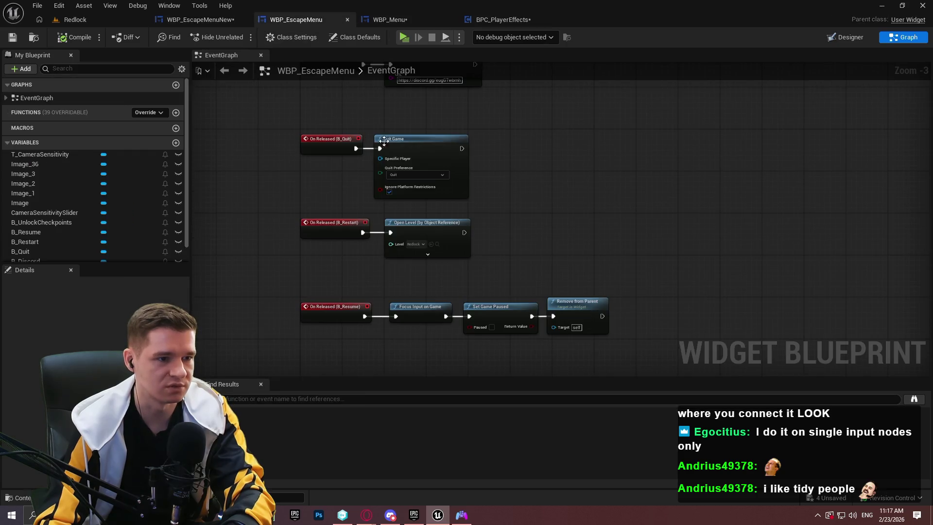
# Check WBP_Menu, then come back to WBP_EscapeMenuNew's event graph
pyautogui.click(411, 19)
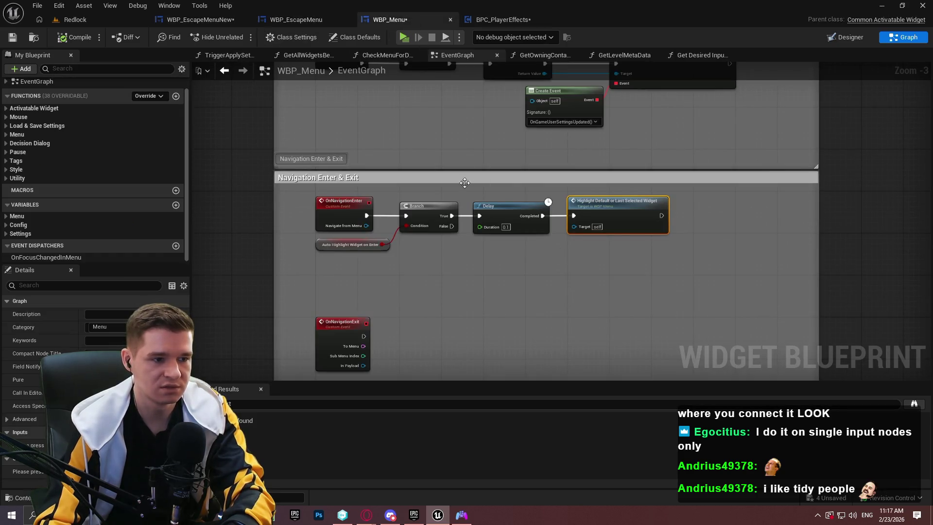
pyautogui.scroll(-2, 417, 308)
pyautogui.scroll(3, 478, 141)
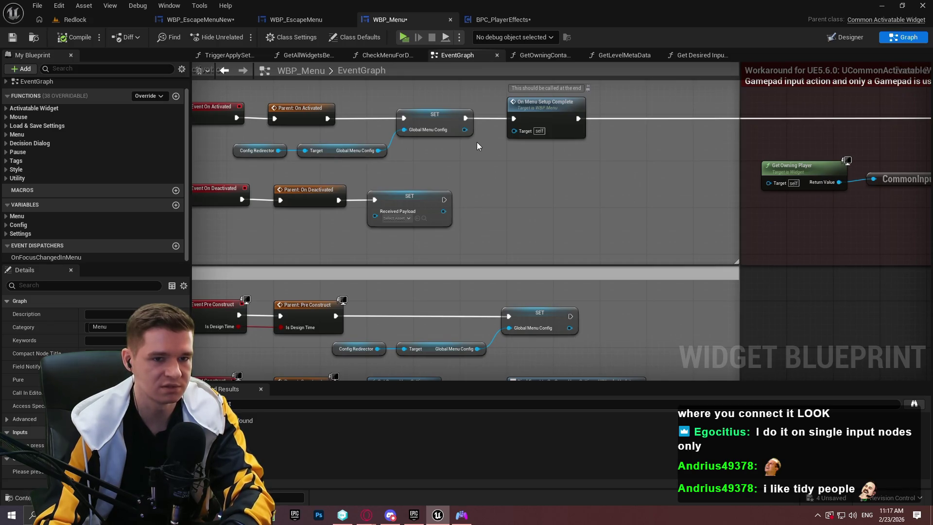
pyautogui.click(200, 19)
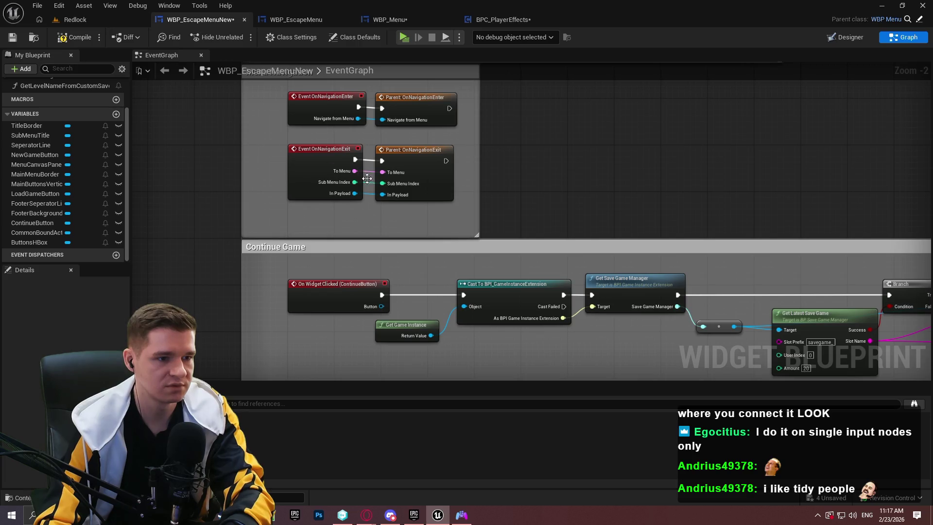
pyautogui.scroll(-3, 367, 178)
pyautogui.scroll(2, 418, 243)
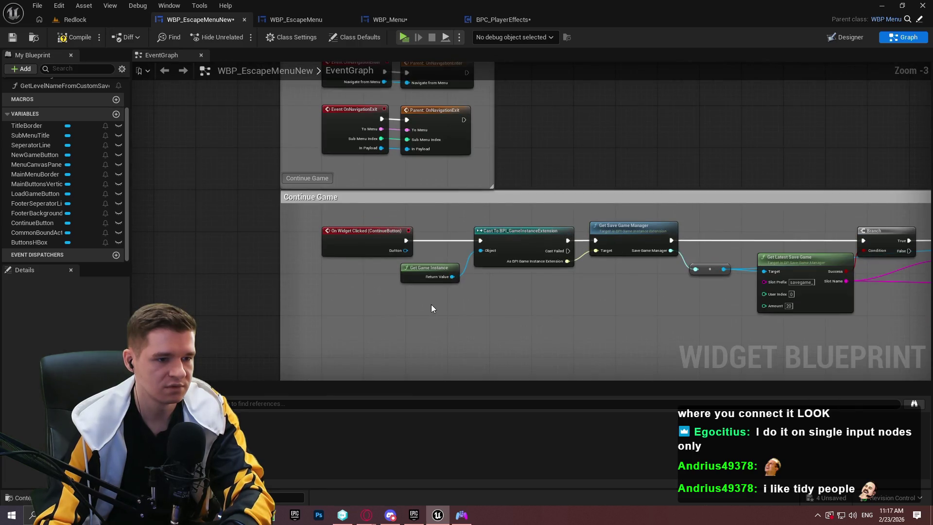
# Delete the Continue Game node chain following On Widget Clicked (ContinueButton)
pyautogui.moveTo(513, 109)
pyautogui.mouseDown()
pyautogui.moveTo(437, 368)
pyautogui.moveTo(445, 307)
pyautogui.mouseUp()
pyautogui.moveTo(438, 457)
pyautogui.mouseDown()
pyautogui.moveTo(433, 370)
pyautogui.moveTo(480, 237)
pyautogui.mouseUp()
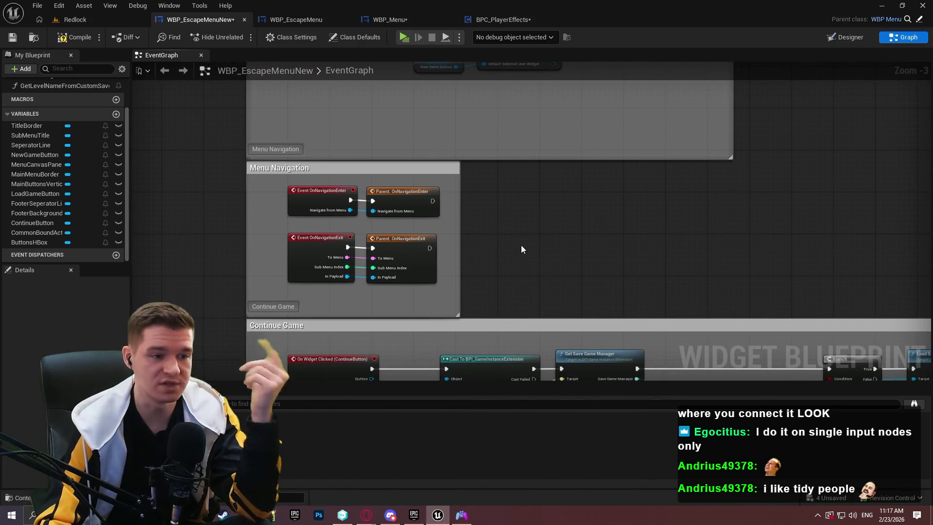
pyautogui.moveTo(432, 330); pyautogui.dragTo(454, 184)
pyautogui.scroll(-3, 653, 252)
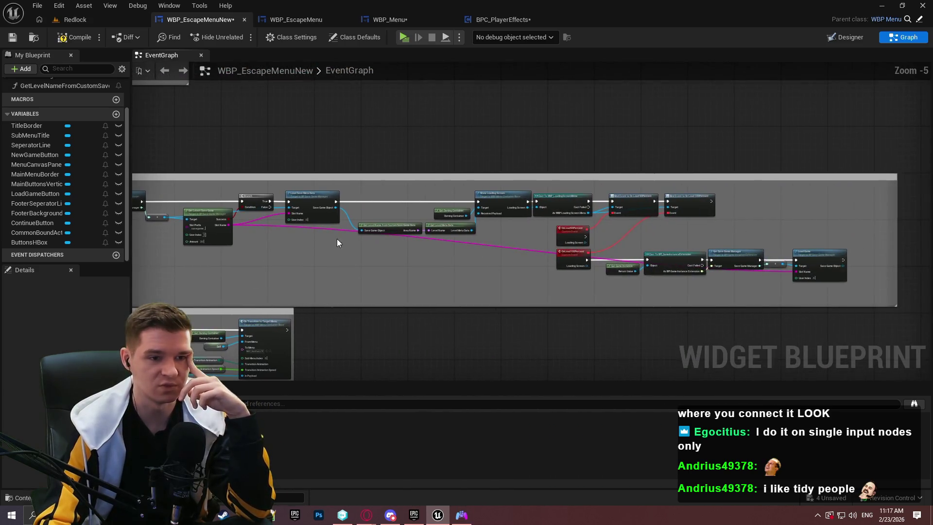
pyautogui.scroll(3, 805, 250)
pyautogui.scroll(-3, 762, 242)
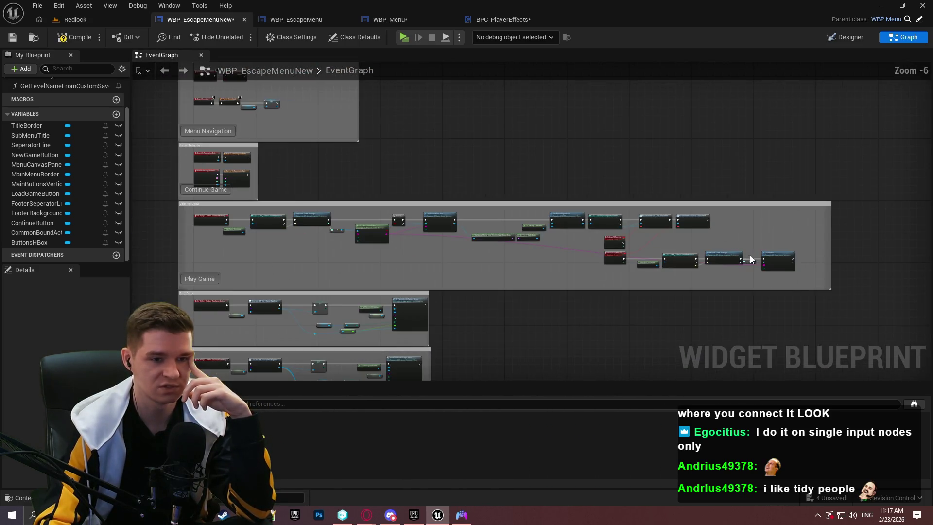
pyautogui.moveTo(788, 275); pyautogui.dragTo(223, 215)
pyautogui.scroll(3, 227, 212)
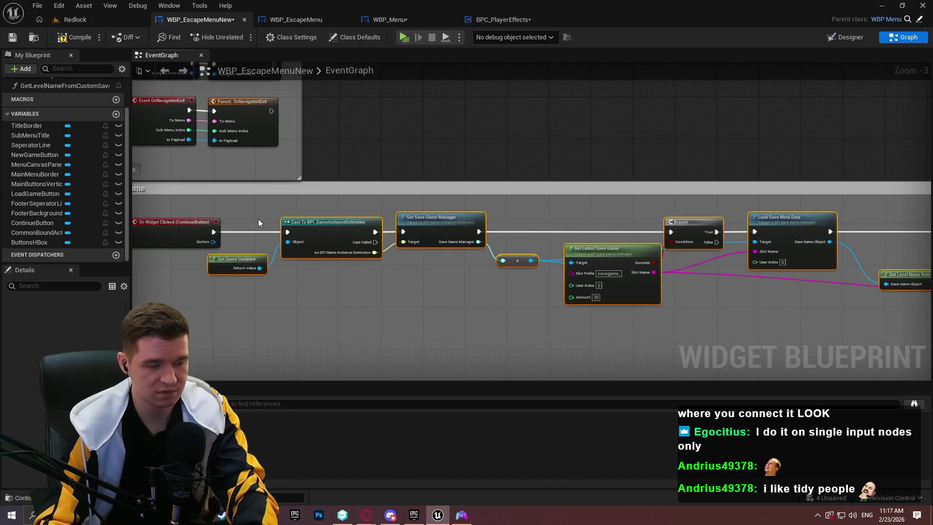
pyautogui.press('Delete')
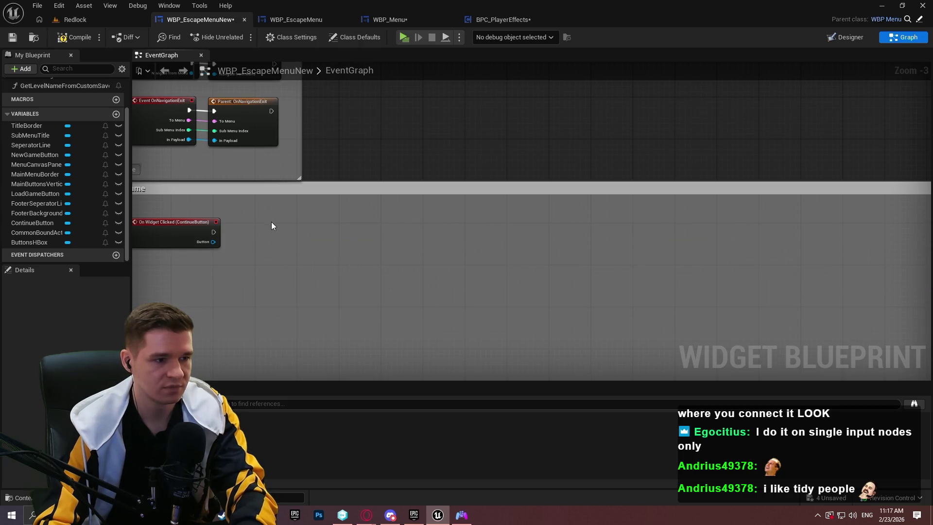
pyautogui.moveTo(447, 318)
pyautogui.mouseDown()
pyautogui.moveTo(366, 101)
pyautogui.moveTo(353, 148)
pyautogui.moveTo(250, 294)
pyautogui.moveTo(263, 301)
pyautogui.mouseUp()
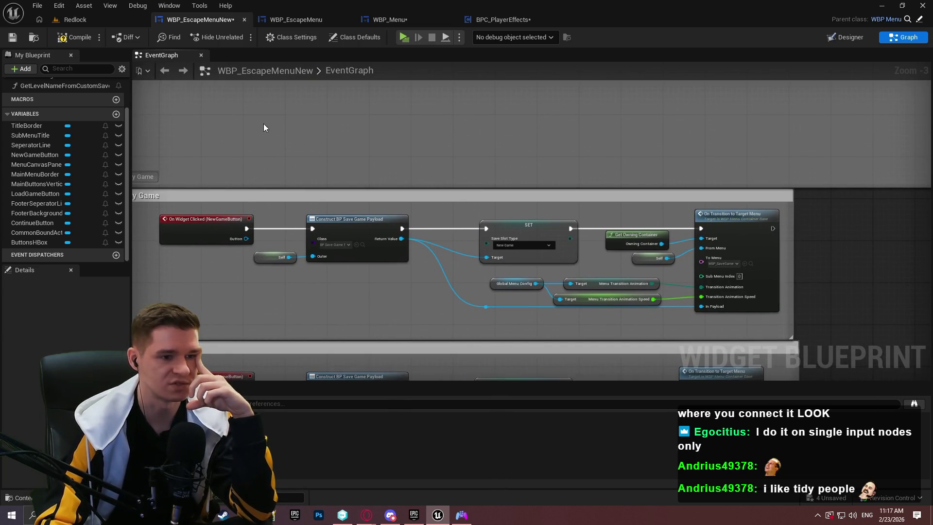
# Compile WBP_EscapeMenuNew, then move through WBP_EscapeMenu to the WBP_Menu blueprint
pyautogui.click(61, 39)
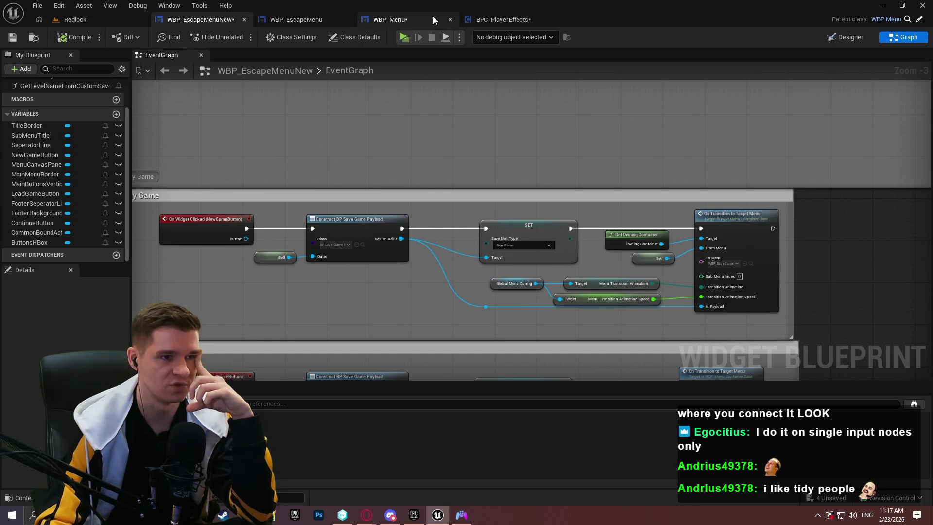
pyautogui.click(311, 18)
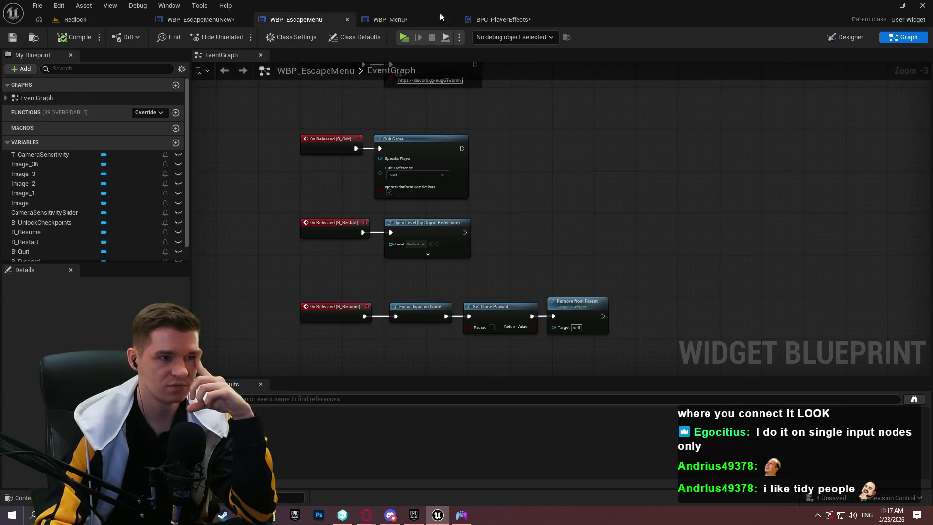
pyautogui.click(422, 19)
# Pan WBP_Menu's EventGraph through Navigation Enter & Exit, Settings Events and Generic Back Event
pyautogui.scroll(-4, 550, 194)
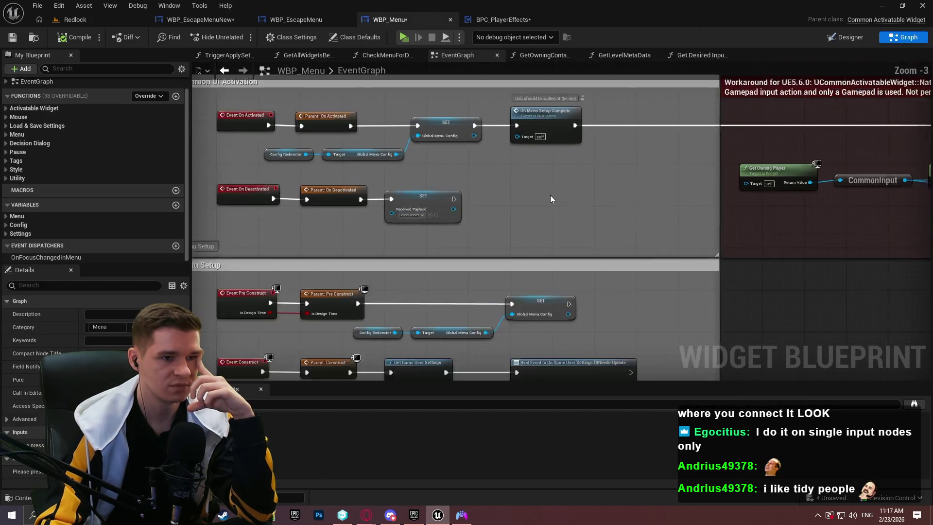
pyautogui.moveTo(583, 230)
pyautogui.mouseDown()
pyautogui.moveTo(535, 55)
pyautogui.moveTo(549, 60)
pyautogui.mouseUp()
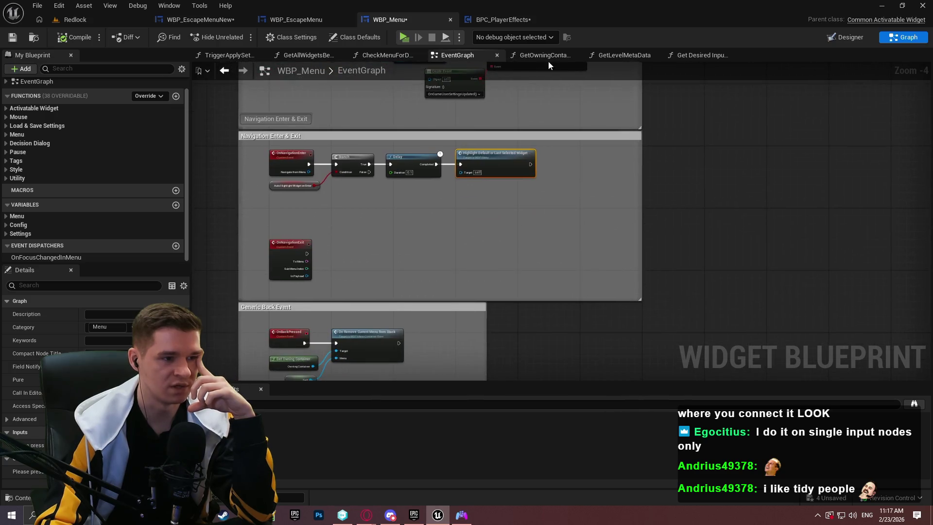
pyautogui.moveTo(322, 234); pyautogui.dragTo(355, 73)
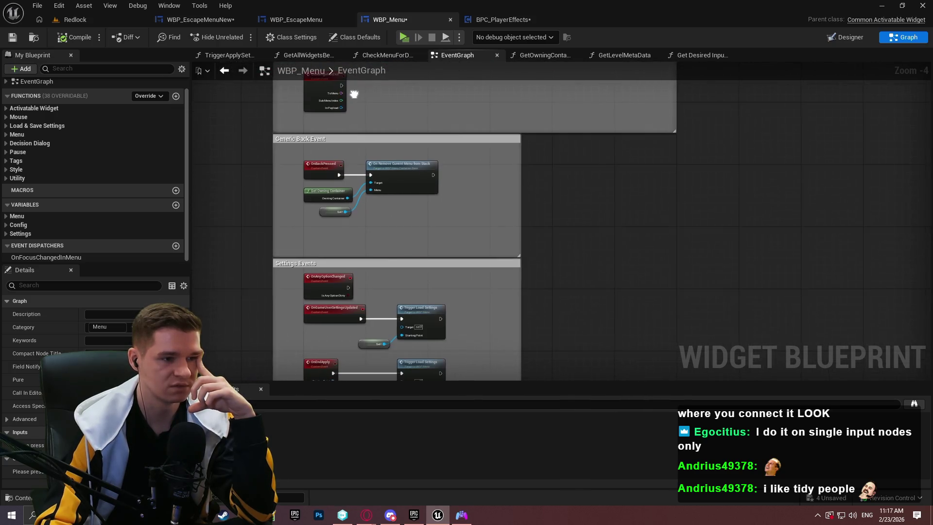
pyautogui.scroll(1, 397, 180)
pyautogui.scroll(1, 401, 262)
pyautogui.moveTo(401, 262); pyautogui.dragTo(380, 62)
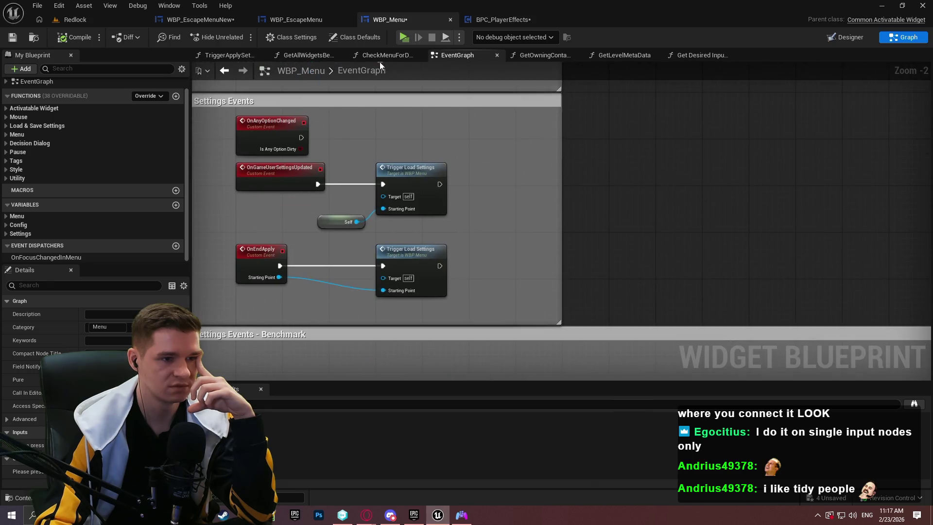
pyautogui.moveTo(407, 135); pyautogui.dragTo(402, 371)
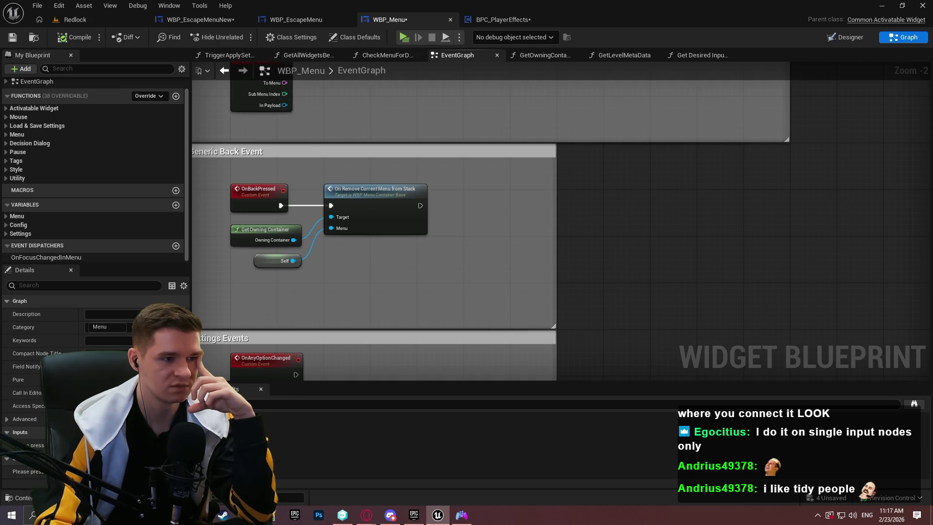
pyautogui.moveTo(405, 306); pyautogui.dragTo(442, 302)
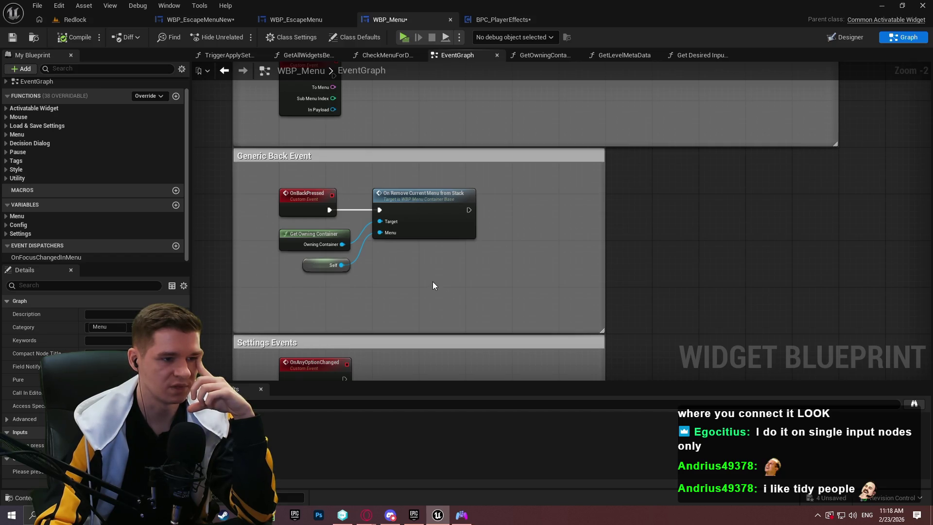
pyautogui.moveTo(429, 277); pyautogui.dragTo(329, 220)
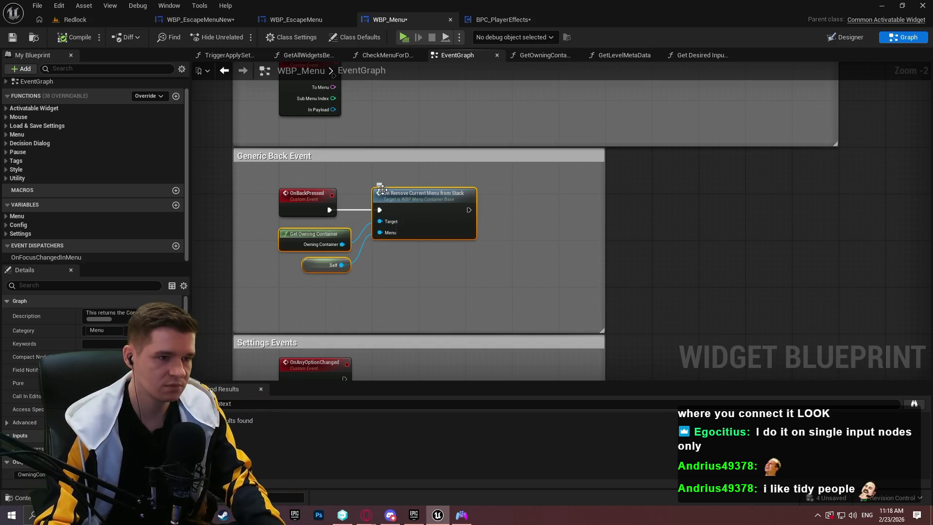
pyautogui.click(664, 197)
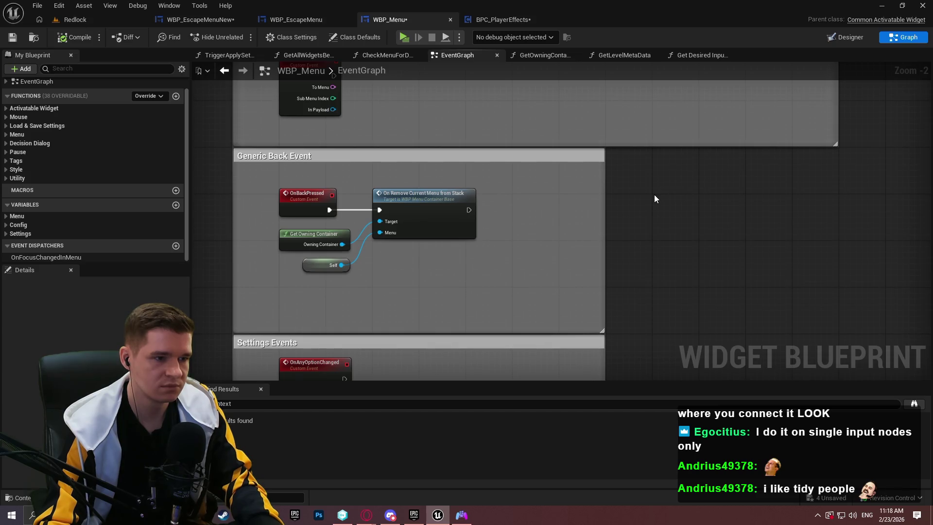
# Pan past Benchmark, Menu Setup and Delayed Save to the red UE5.6.0 workaround's Set Current Input Type
pyautogui.moveTo(652, 203)
pyautogui.mouseDown()
pyautogui.moveTo(627, 126)
pyautogui.moveTo(584, 64)
pyautogui.mouseUp()
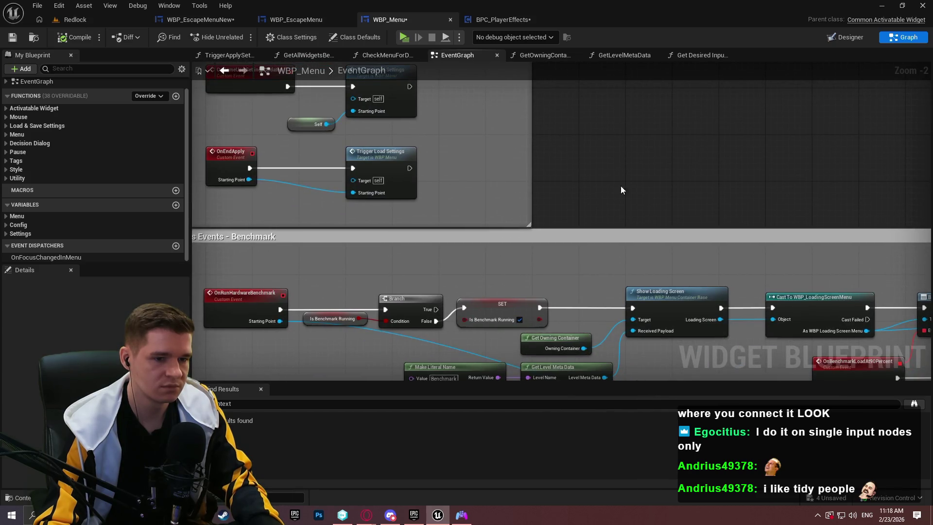
pyautogui.scroll(-2, 621, 189)
pyautogui.scroll(-1, 298, 258)
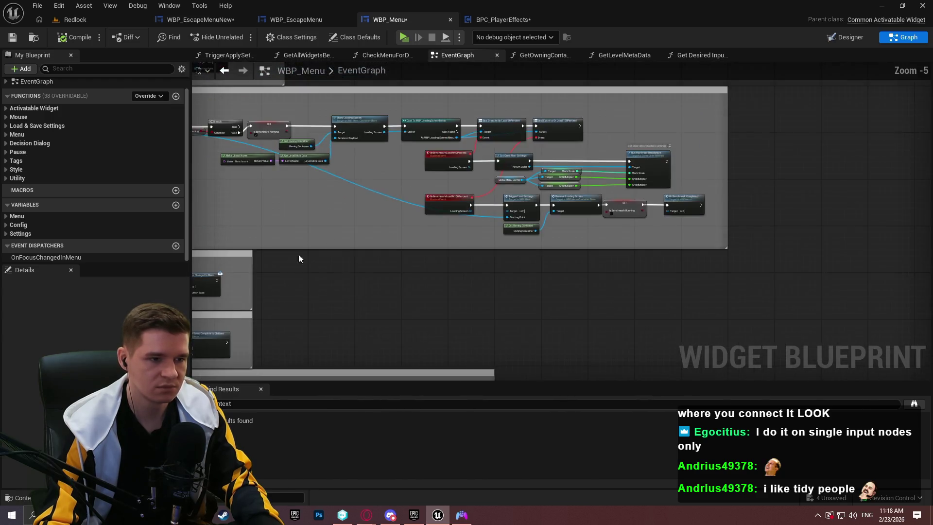
pyautogui.scroll(2, 563, 158)
pyautogui.moveTo(483, 229); pyautogui.dragTo(537, 126)
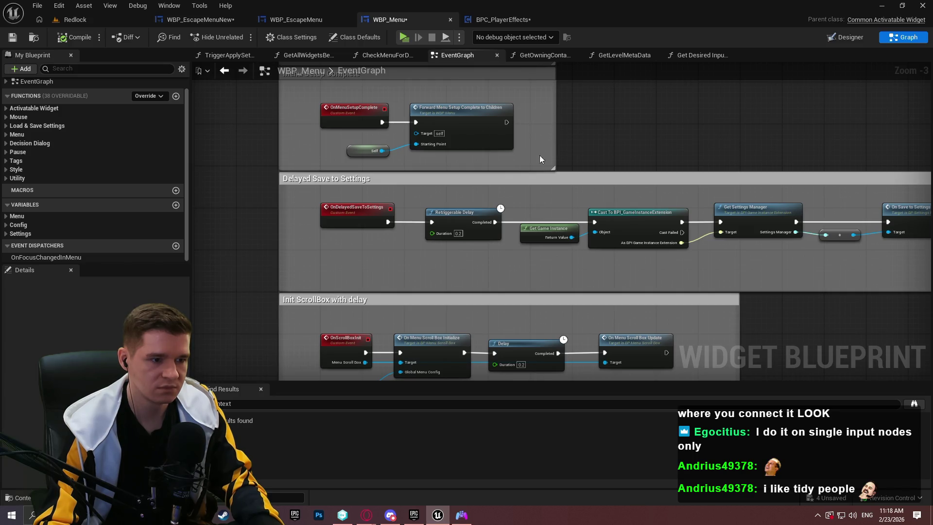
pyautogui.scroll(-3, 559, 163)
pyautogui.moveTo(585, 168)
pyautogui.mouseDown()
pyautogui.moveTo(565, 285)
pyautogui.moveTo(339, 177)
pyautogui.mouseUp()
pyautogui.scroll(2, 552, 281)
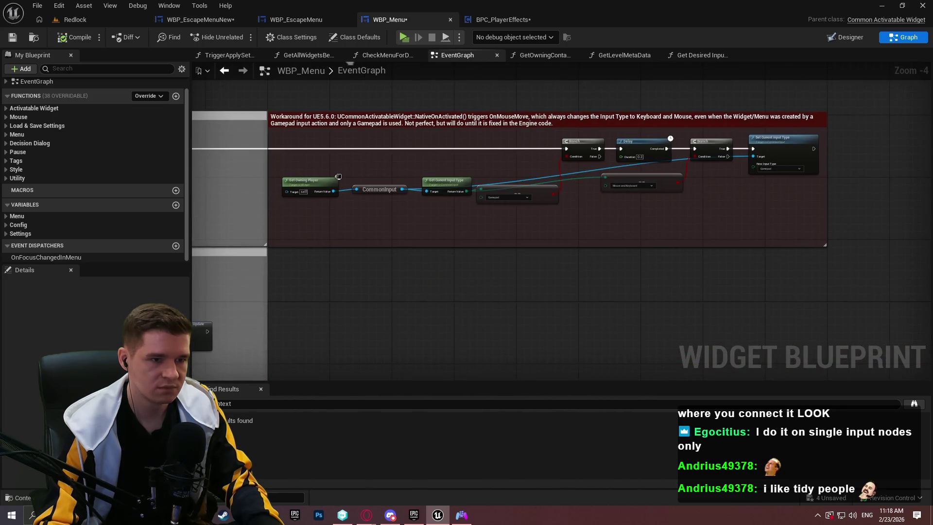
pyautogui.scroll(2, 423, 82)
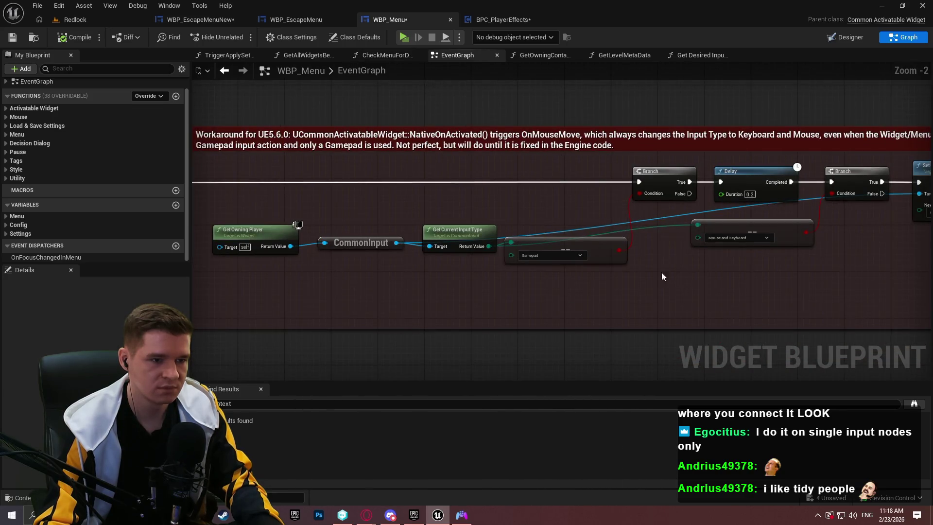
pyautogui.moveTo(767, 289)
pyautogui.mouseDown()
pyautogui.moveTo(716, 240)
pyautogui.moveTo(660, 270)
pyautogui.mouseUp()
pyautogui.scroll(1, 808, 219)
pyautogui.scroll(1, 427, 170)
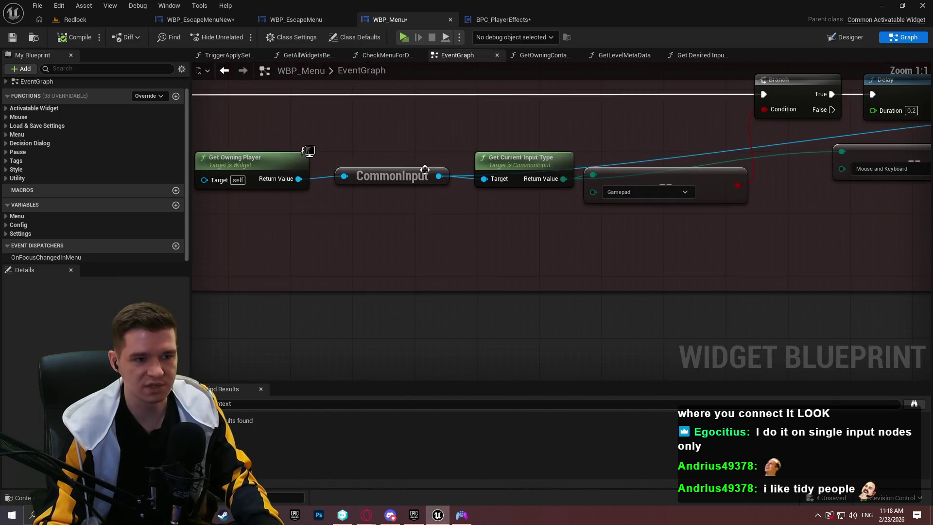
pyautogui.scroll(-2, 445, 246)
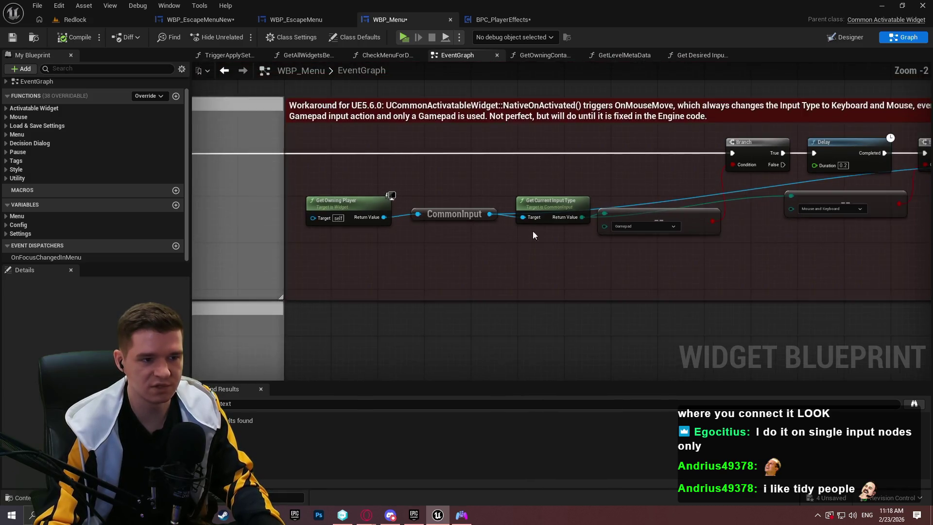
# Add two reroute knots to the blue CommonInput wire so it runs straight
pyautogui.moveTo(778, 180)
pyautogui.mouseDown()
pyautogui.moveTo(559, 162)
pyautogui.moveTo(588, 190)
pyautogui.moveTo(739, 151)
pyautogui.mouseUp()
pyautogui.moveTo(563, 143)
pyautogui.mouseDown()
pyautogui.moveTo(492, 201)
pyautogui.moveTo(325, 256)
pyautogui.moveTo(748, 258)
pyautogui.moveTo(766, 248)
pyautogui.mouseUp()
pyautogui.doubleClick(477, 192)
pyautogui.doubleClick(351, 249)
pyautogui.click(617, 243)
pyautogui.moveTo(542, 221)
pyautogui.mouseDown()
pyautogui.moveTo(649, 218)
pyautogui.moveTo(624, 231)
pyautogui.moveTo(515, 220)
pyautogui.mouseUp()
# Reroute the teal return wire through knots and line up the Gamepad compare node above it
pyautogui.doubleClick(652, 214)
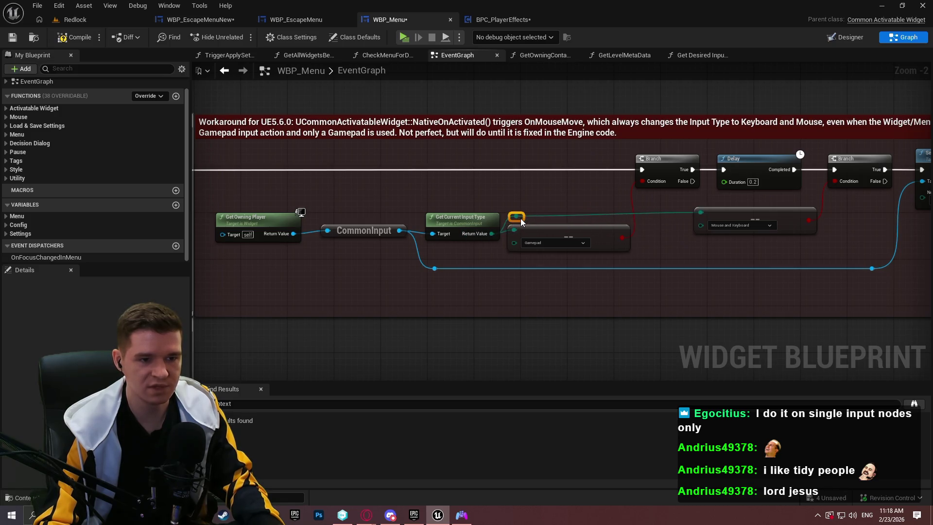
pyautogui.moveTo(568, 237); pyautogui.dragTo(563, 194)
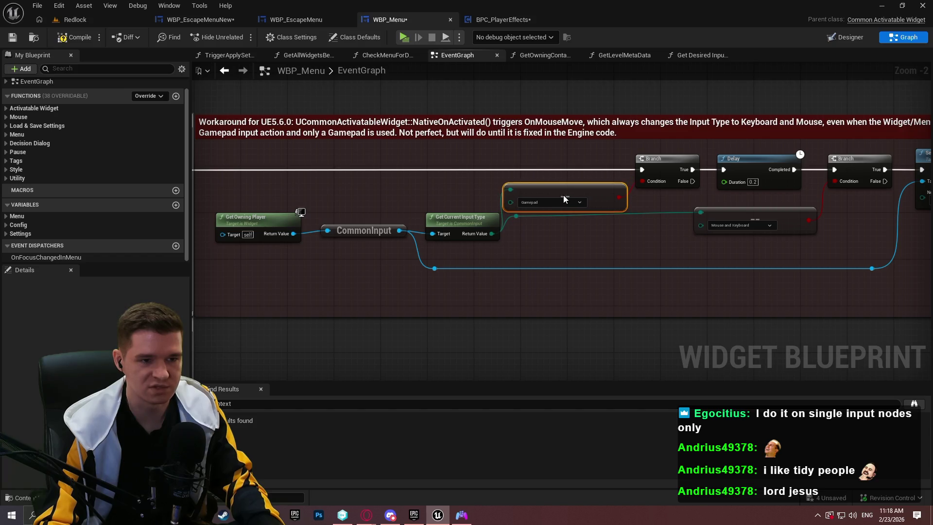
pyautogui.moveTo(516, 217); pyautogui.dragTo(516, 240)
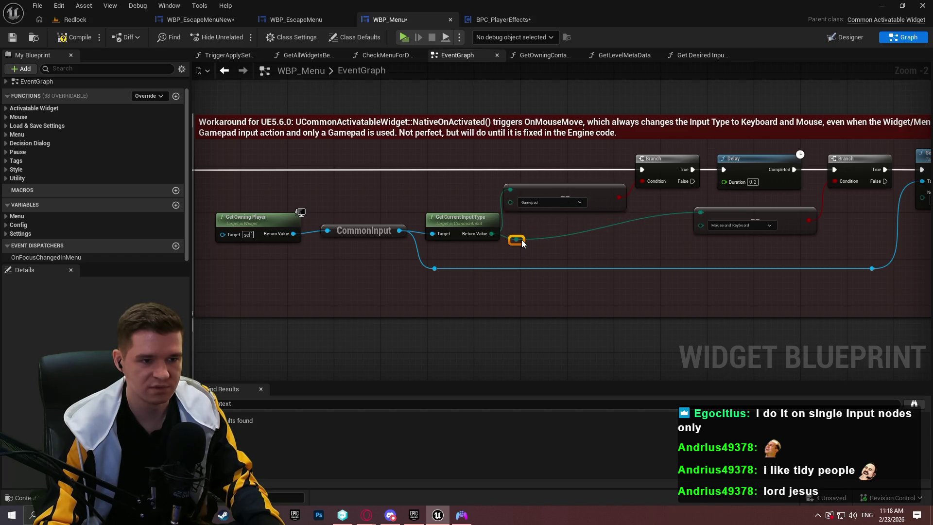
pyautogui.moveTo(568, 197); pyautogui.dragTo(639, 241)
pyautogui.doubleClick(570, 234)
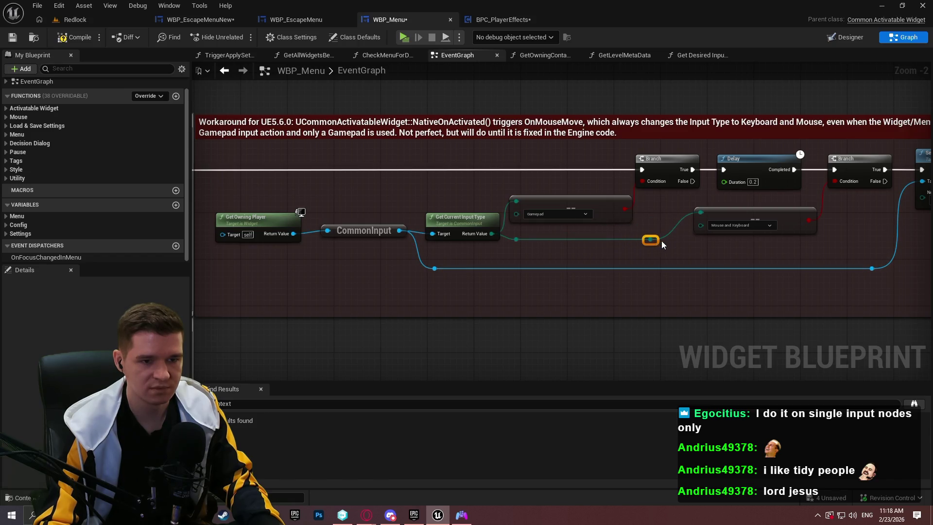
pyautogui.moveTo(591, 206); pyautogui.dragTo(596, 209)
pyautogui.click(552, 244)
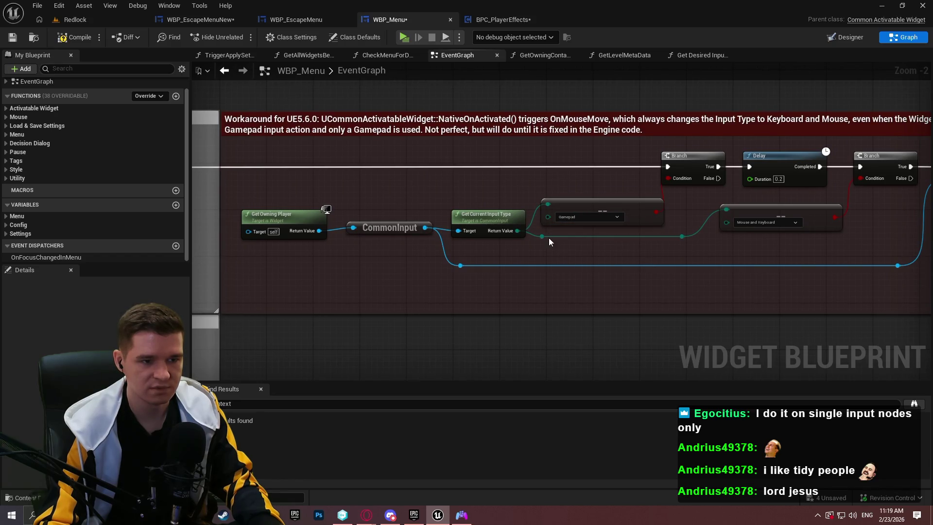
# Widen the workaround comment to enclose the Branch, Delay, setter and knot nodes, then compile WBP_Menu
pyautogui.moveTo(389, 257); pyautogui.dragTo(465, 263)
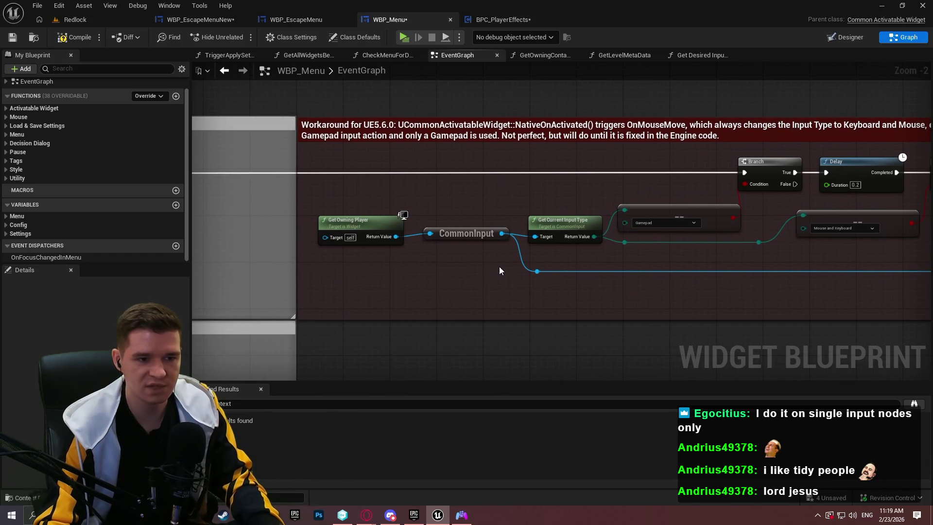
pyautogui.moveTo(761, 290); pyautogui.dragTo(521, 292)
pyautogui.moveTo(837, 306)
pyautogui.mouseDown()
pyautogui.moveTo(512, 170)
pyautogui.moveTo(543, 170)
pyautogui.mouseUp()
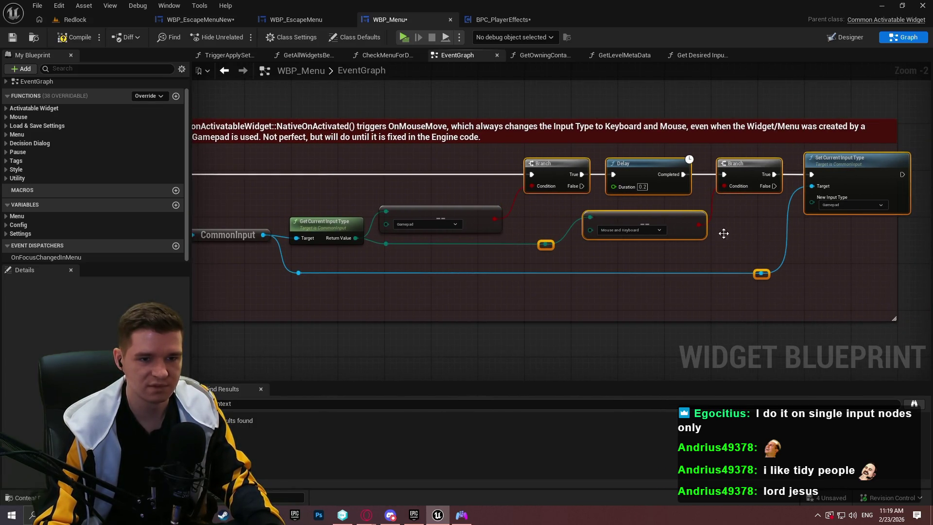
pyautogui.moveTo(894, 229)
pyautogui.mouseDown()
pyautogui.moveTo(923, 227)
pyautogui.moveTo(901, 230)
pyautogui.mouseUp()
pyautogui.click(827, 272)
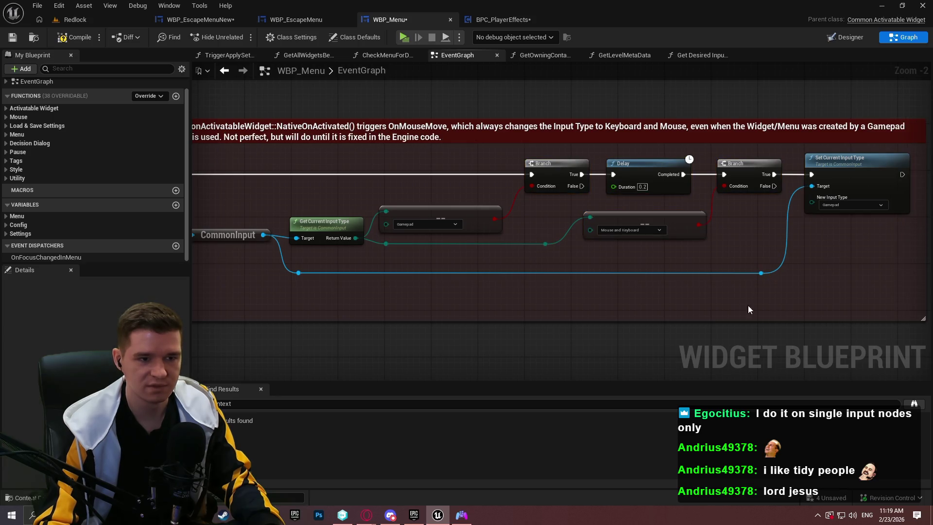
pyautogui.moveTo(748, 306); pyautogui.dragTo(646, 281)
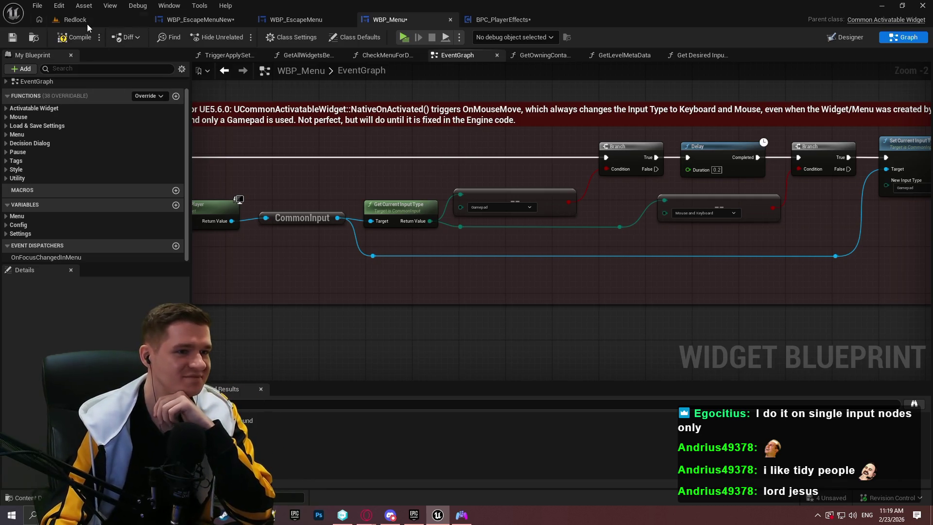
pyautogui.click(69, 43)
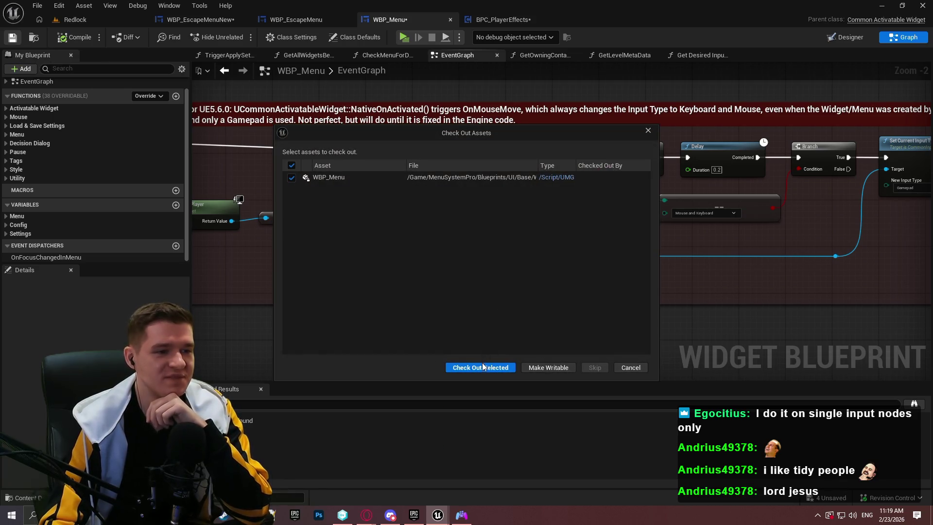
# Approve checking out WBP_Menu so it saves, then bring Get Owning Player back into view
pyautogui.click(482, 366)
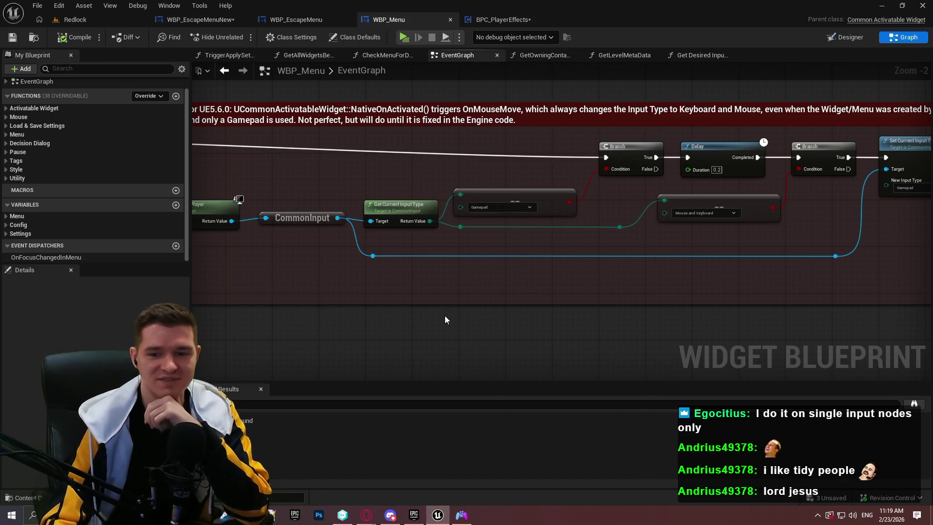
pyautogui.scroll(-2, 454, 289)
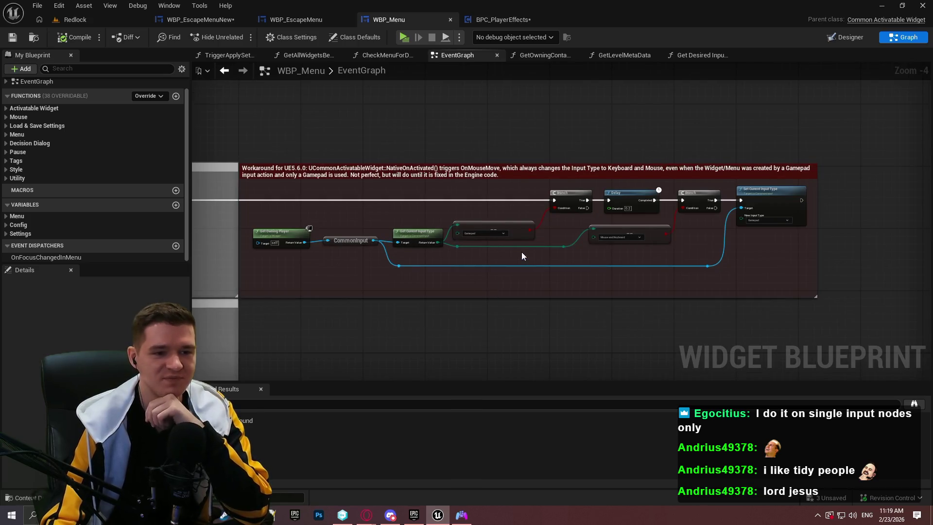
pyautogui.scroll(3, 490, 247)
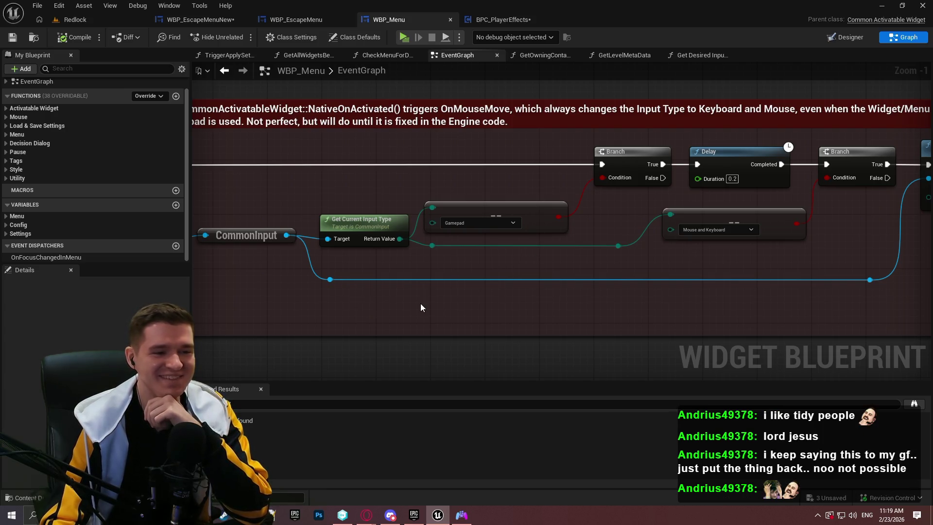
pyautogui.moveTo(314, 298); pyautogui.dragTo(437, 217)
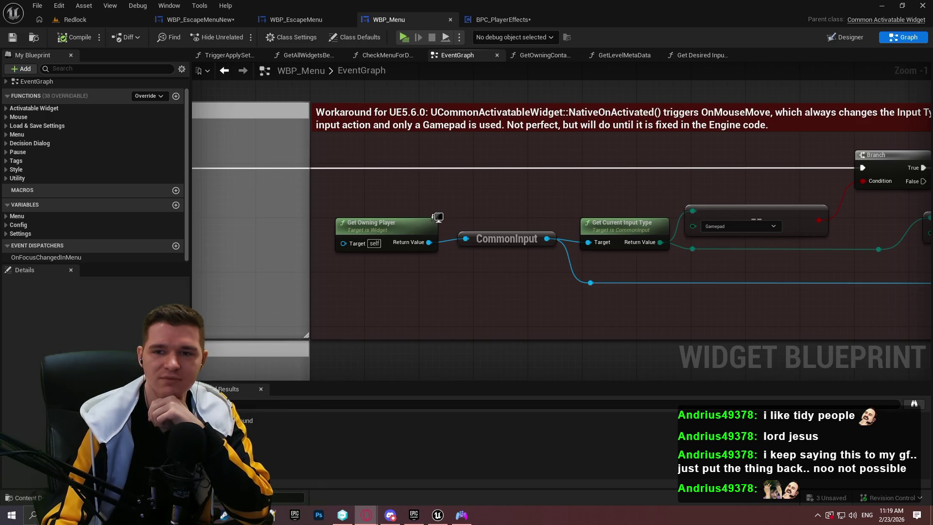
# Switch to the Guidelines & Architecture article and read its 'Keep execution wires straight' examples
pyautogui.hotkey('alt', 'Tab')
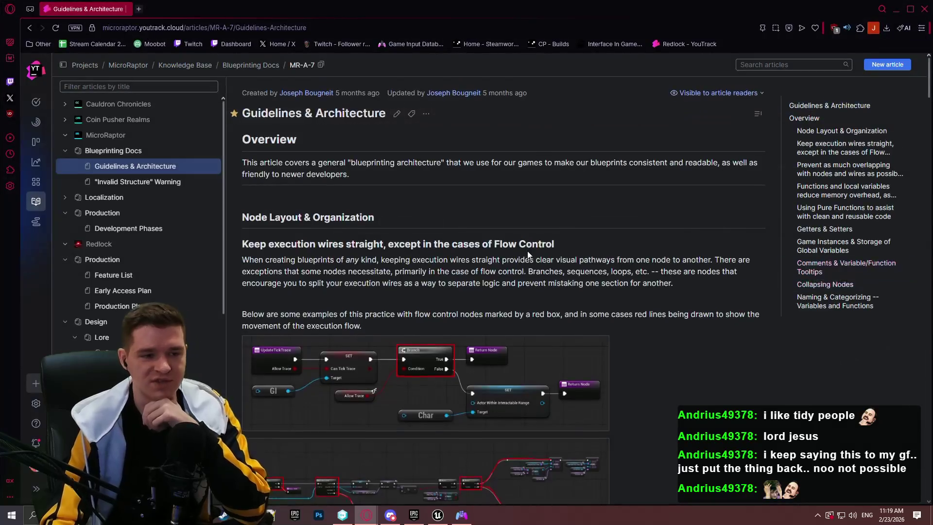
pyautogui.scroll(-5, 704, 214)
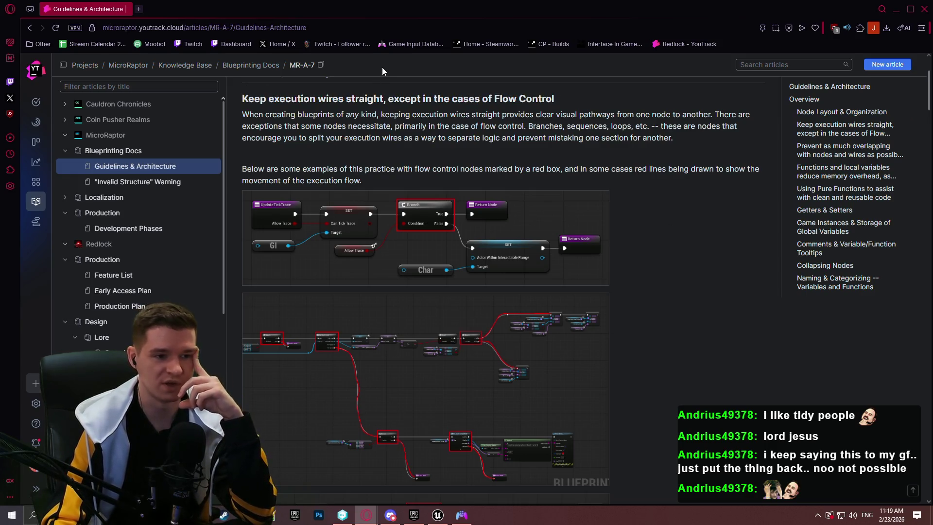
pyautogui.scroll(-3, 665, 196)
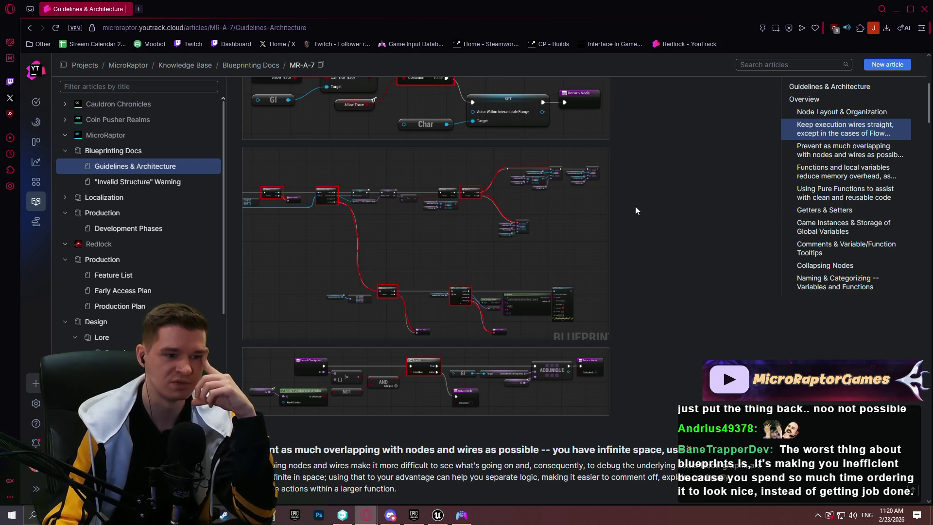
pyautogui.moveTo(609, 200)
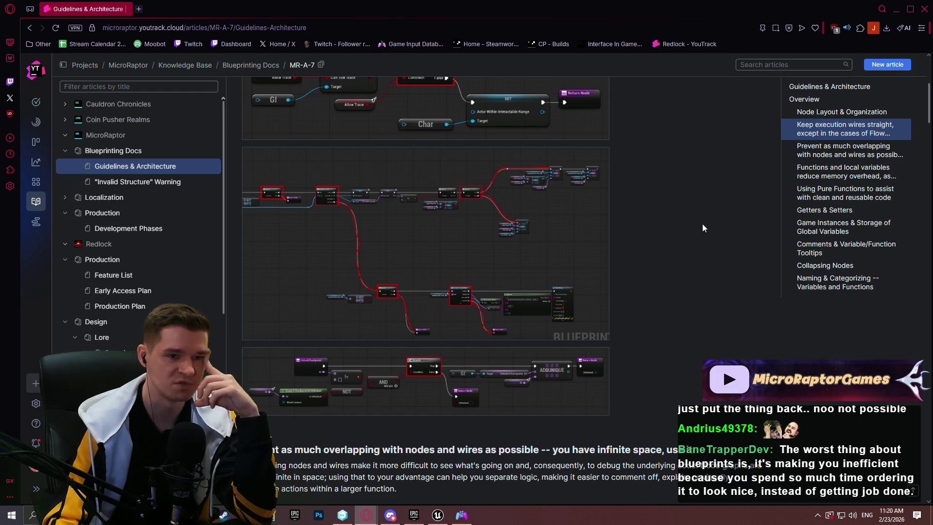
pyautogui.scroll(2, 695, 222)
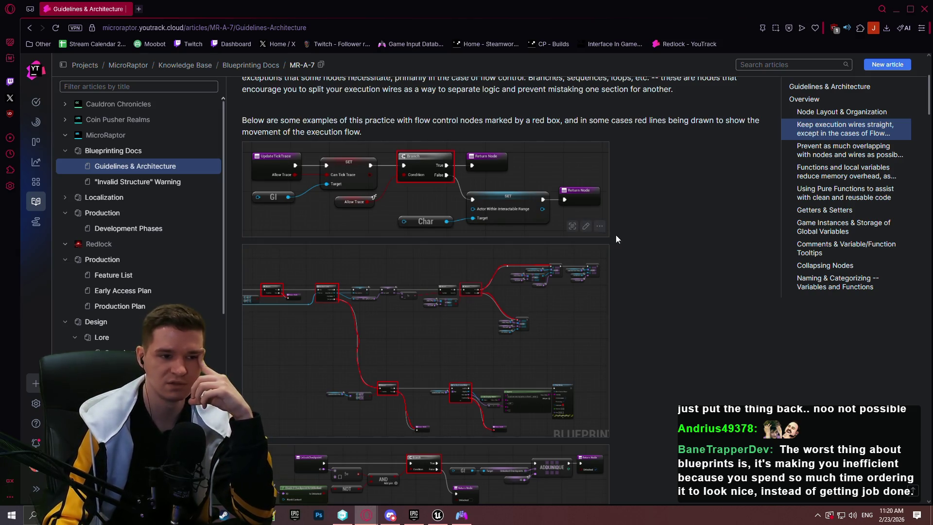
pyautogui.scroll(-3, 646, 223)
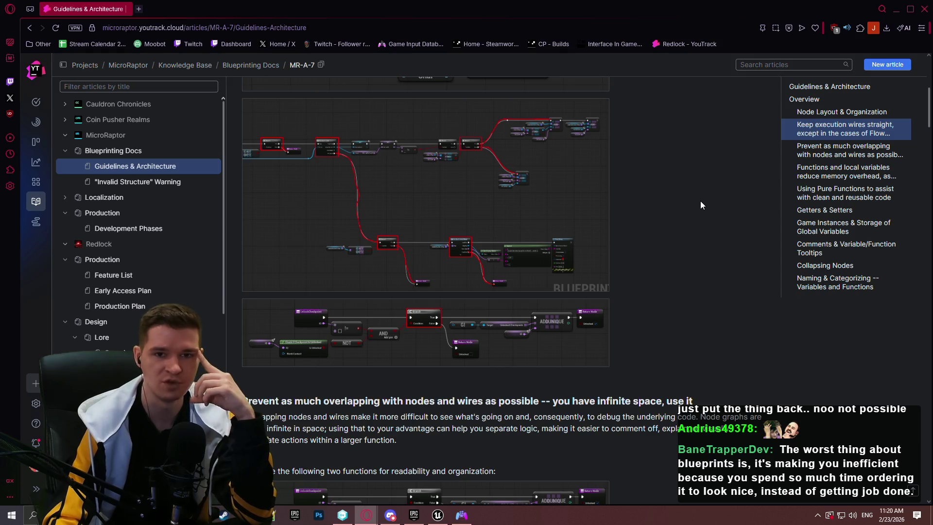
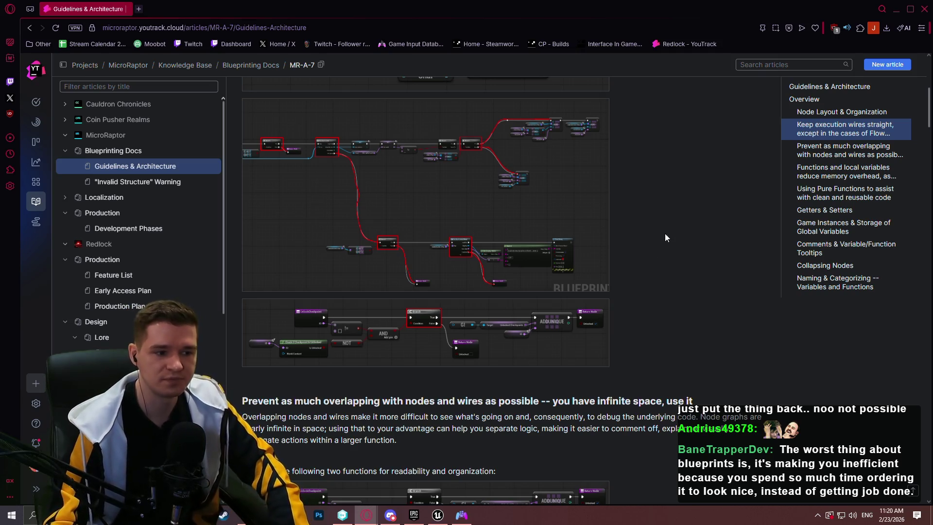
# Open the overlapping-wires example blueprint image in a new browser tab
pyautogui.scroll(-8, 666, 237)
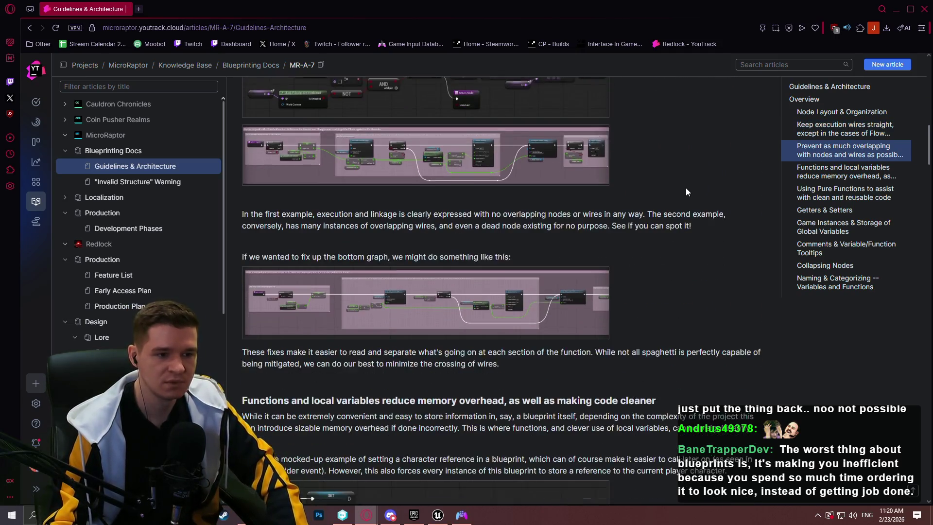
pyautogui.click(400, 139)
pyautogui.rightClick(641, 268)
pyautogui.click(661, 281)
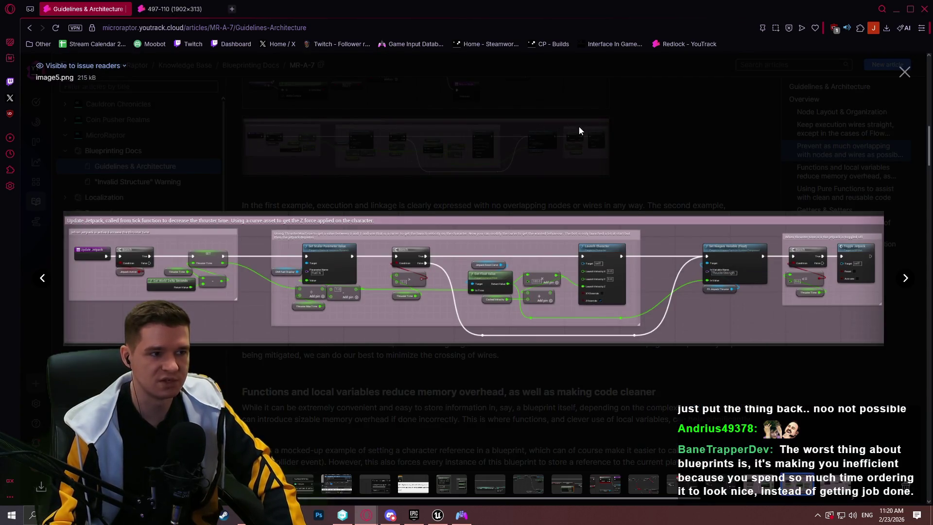
pyautogui.press('Escape')
# View the 497-110 image at native size, then return to the Guidelines & Architecture article
pyautogui.click(175, 9)
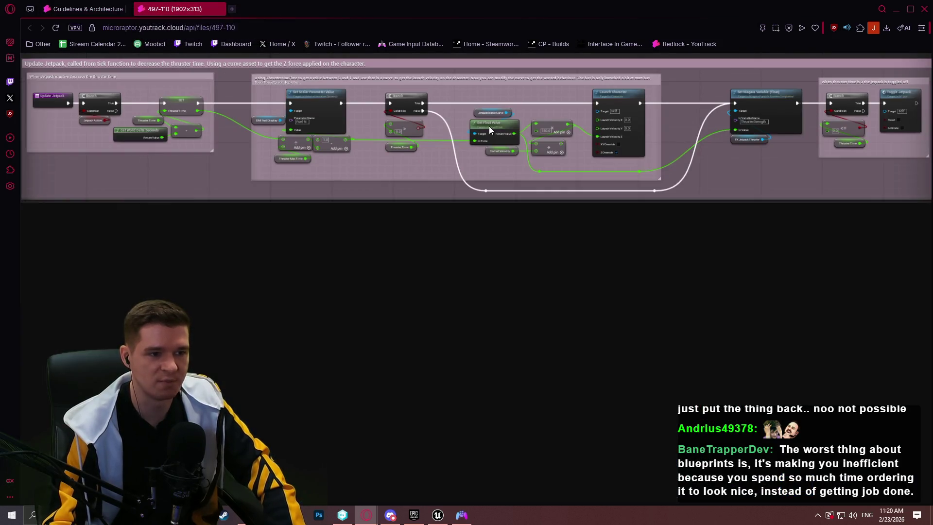
pyautogui.click(489, 126)
pyautogui.moveTo(428, 502); pyautogui.dragTo(364, 501)
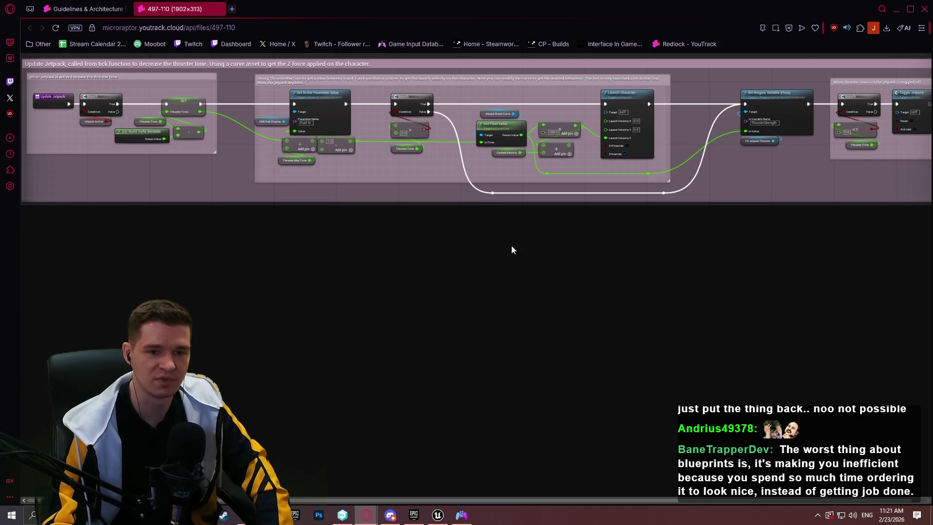
pyautogui.moveTo(573, 502); pyautogui.dragTo(682, 505)
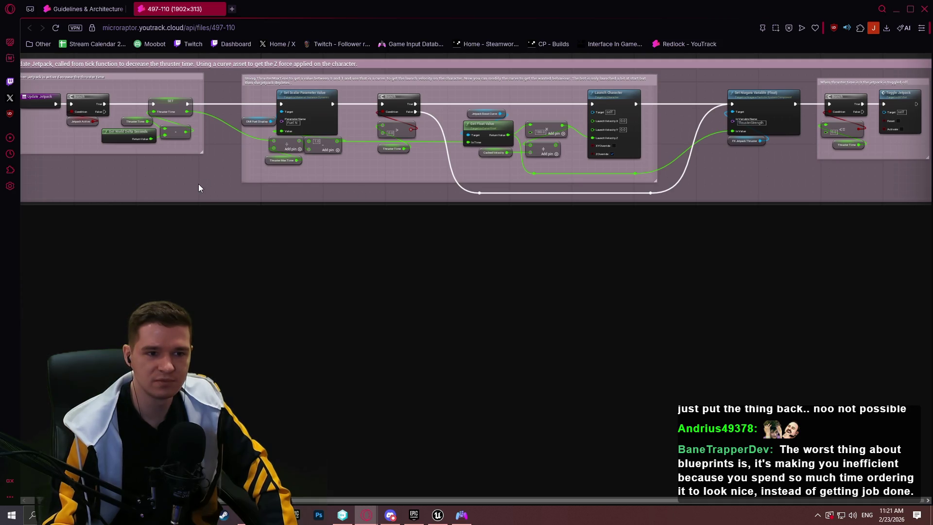
pyautogui.hotkey('ctrl', 'Tab')
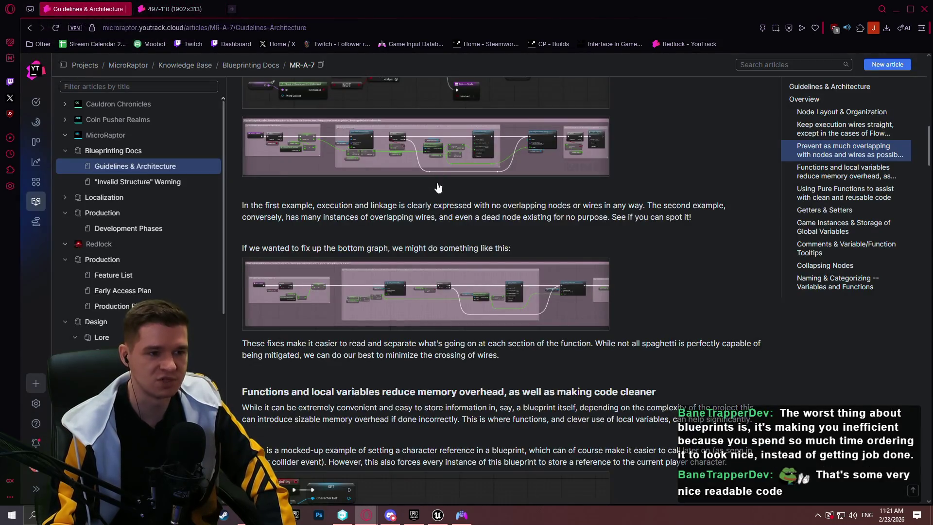
# Open the tidied-up example blueprint image in a new browser tab
pyautogui.click(442, 302)
pyautogui.rightClick(553, 270)
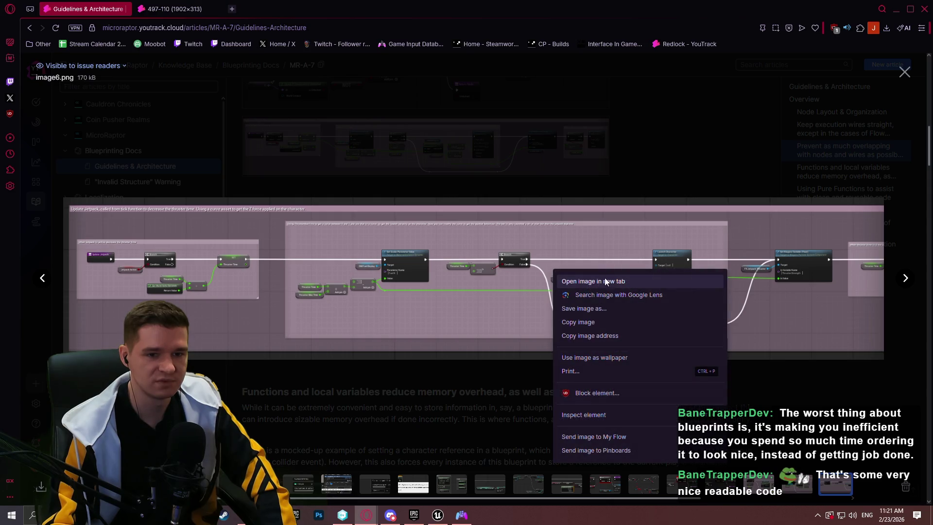
pyautogui.click(610, 281)
pyautogui.click(416, 371)
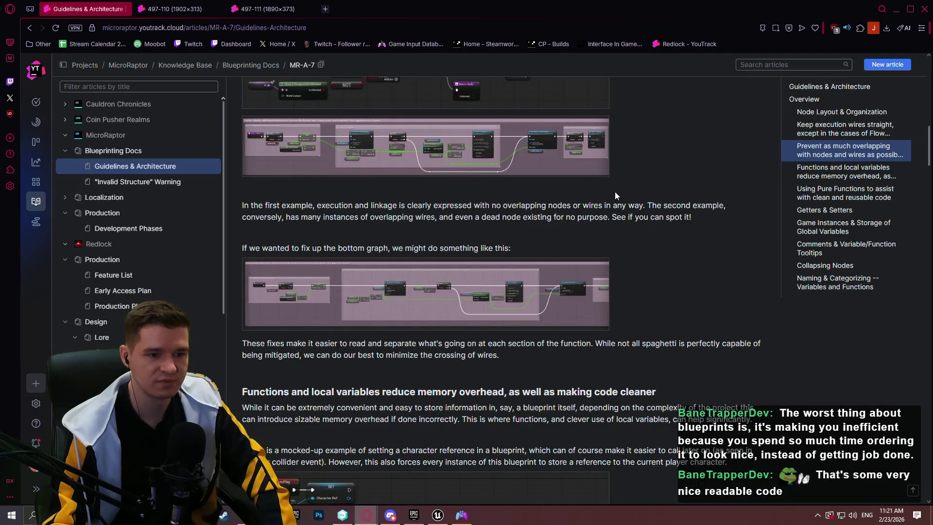
pyautogui.scroll(-2, 616, 193)
# Compare the 497-110 and 497-111 images, then close the image tabs
pyautogui.click(267, 9)
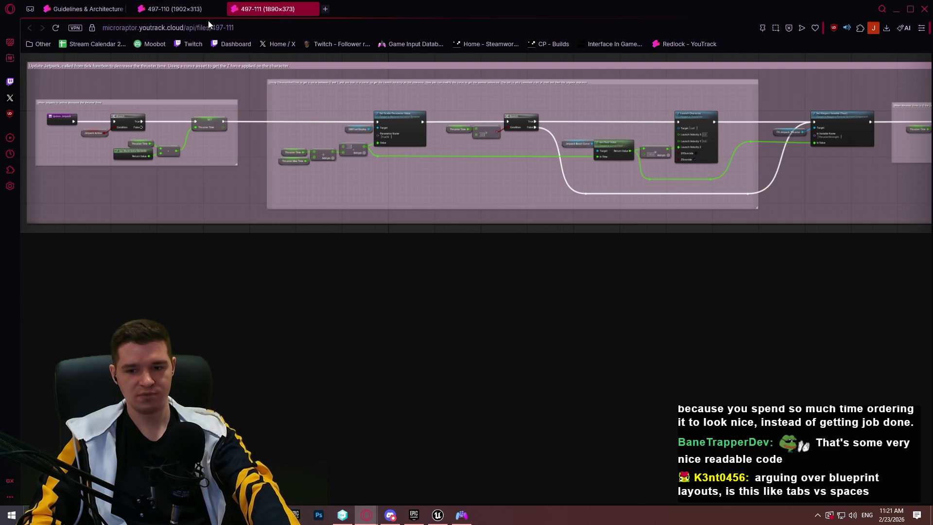
pyautogui.click(171, 11)
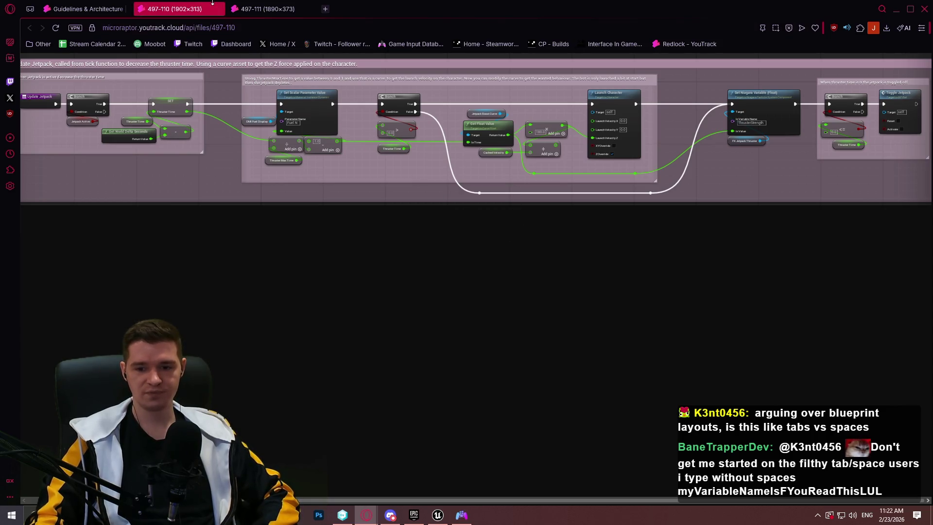
pyautogui.click(263, 9)
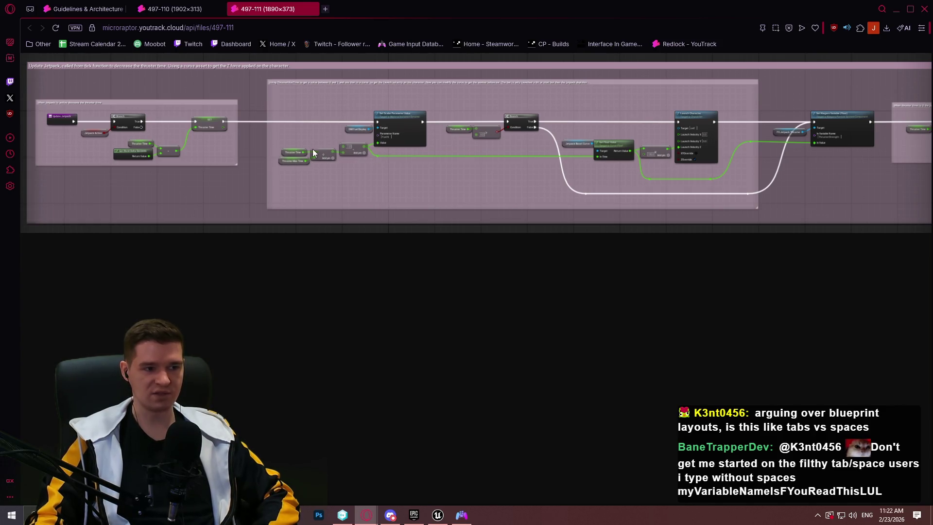
pyautogui.click(180, 9)
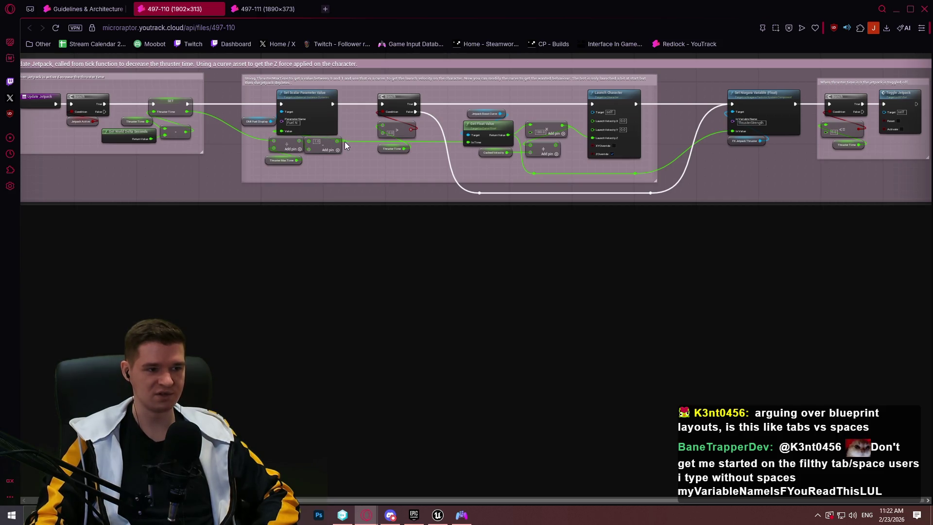
pyautogui.keyDown('ctrl'); pyautogui.scroll(4, 309, 154); pyautogui.keyUp('ctrl')
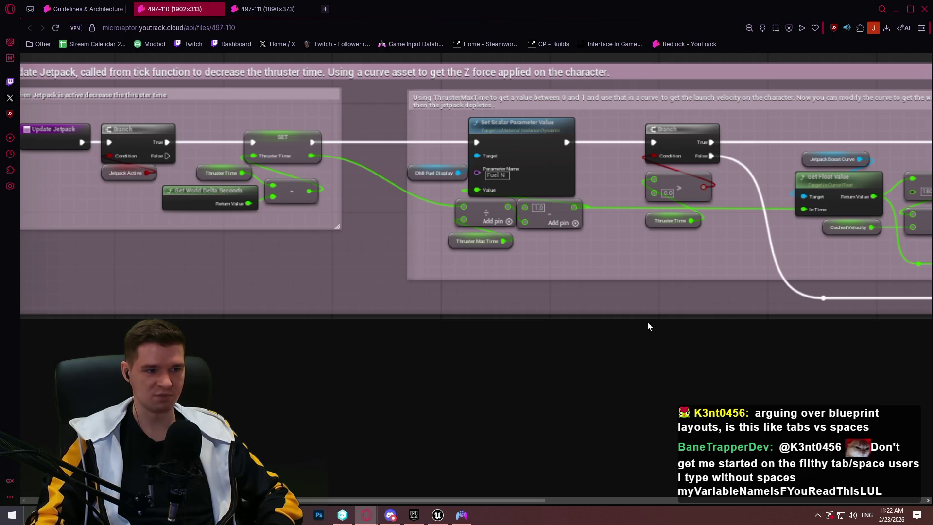
pyautogui.hotkey('ctrl', 'w')
pyautogui.hotkey('ctrl', 'w')
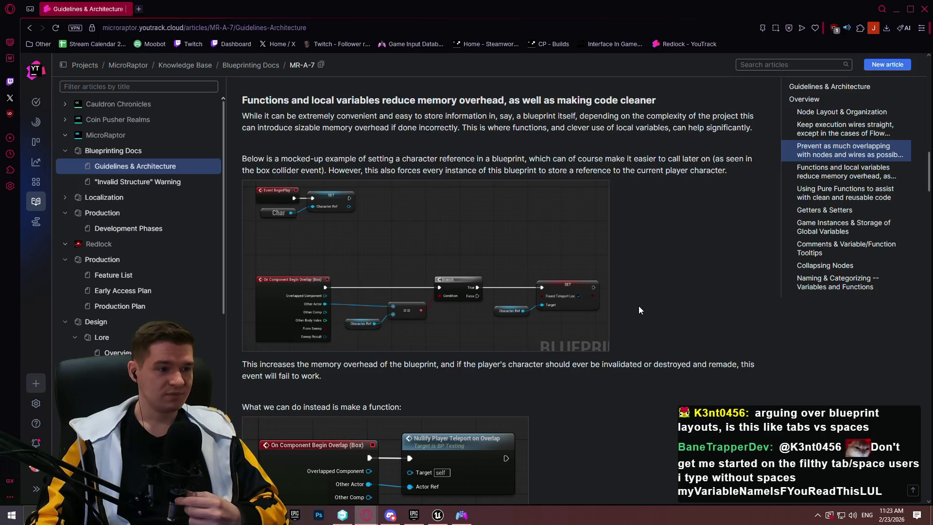
# Scroll to the Stack-O-Bot function examples and open the second image in a new tab
pyautogui.scroll(-7, 695, 187)
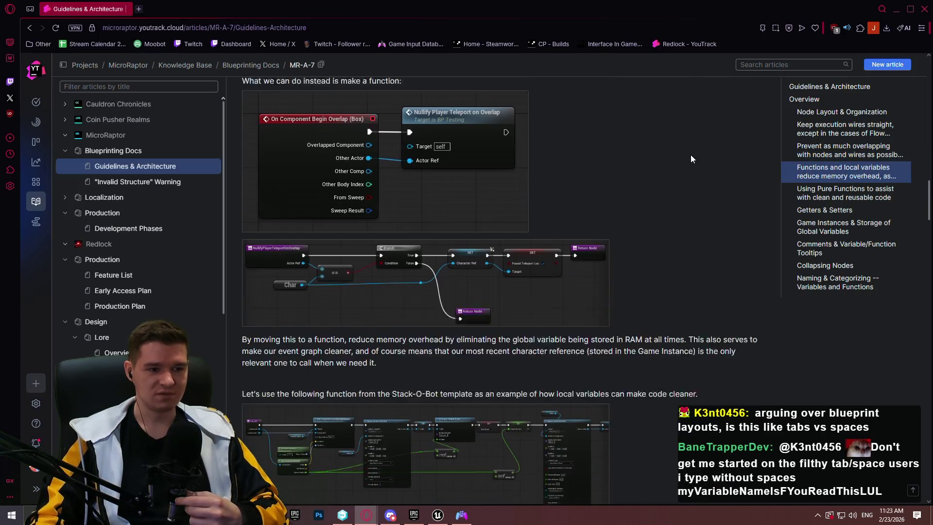
pyautogui.scroll(-3, 687, 189)
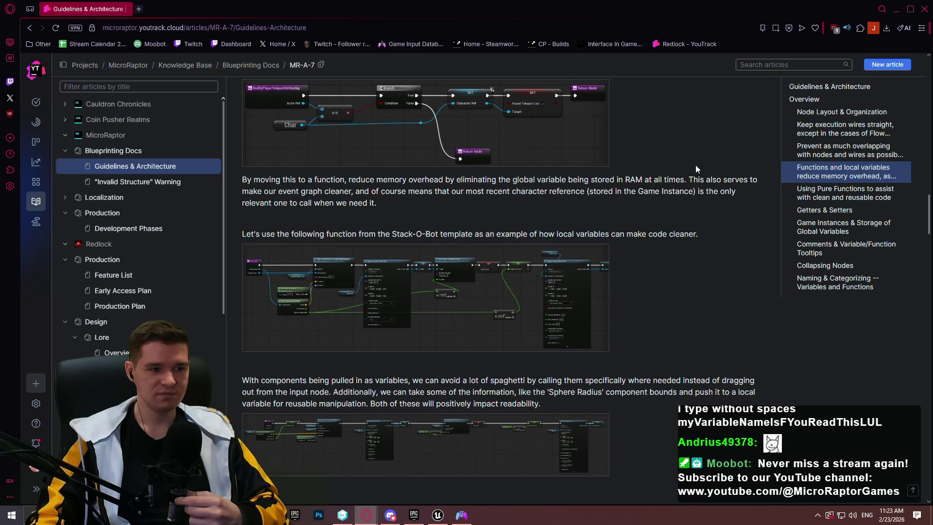
pyautogui.scroll(-2, 695, 165)
pyautogui.rightClick(561, 203)
pyautogui.press('Escape')
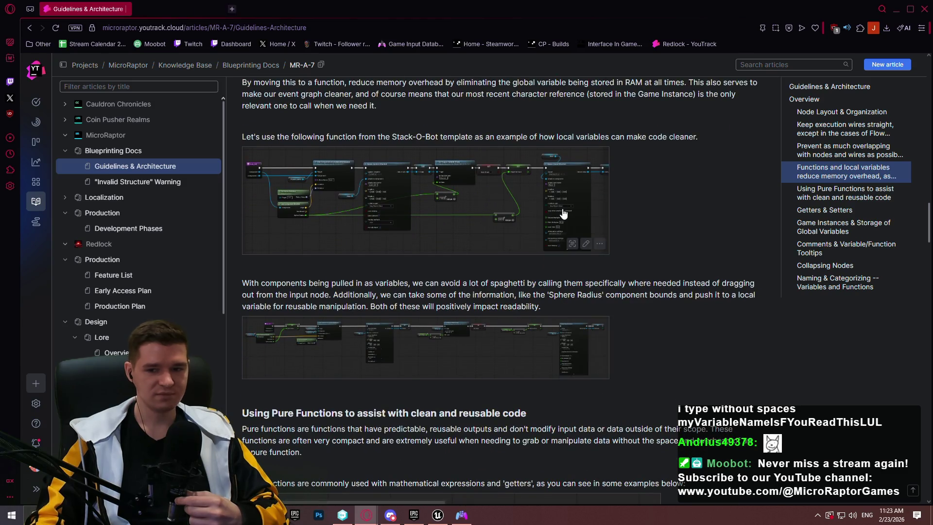
pyautogui.rightClick(497, 323)
pyautogui.click(508, 131)
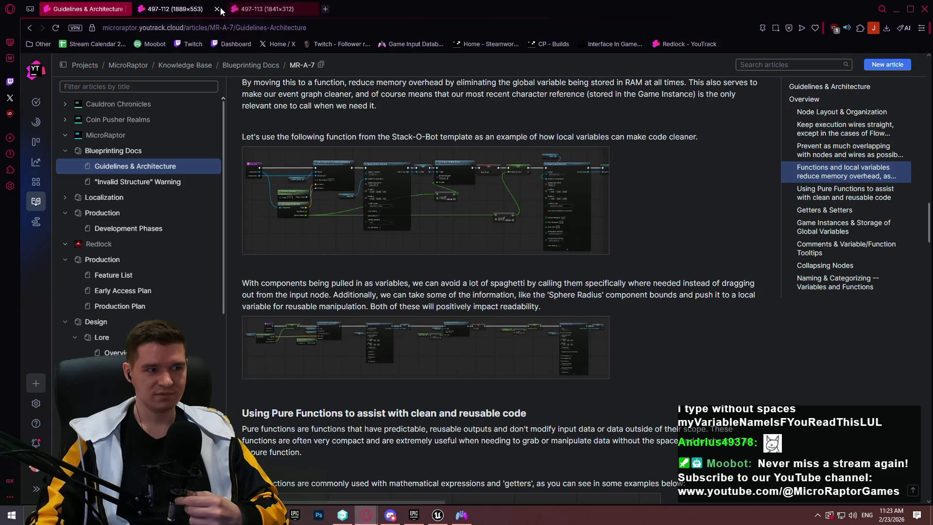
# Inspect the 497-112 and 497-113 images zoomed in, then return to the article
pyautogui.click(187, 9)
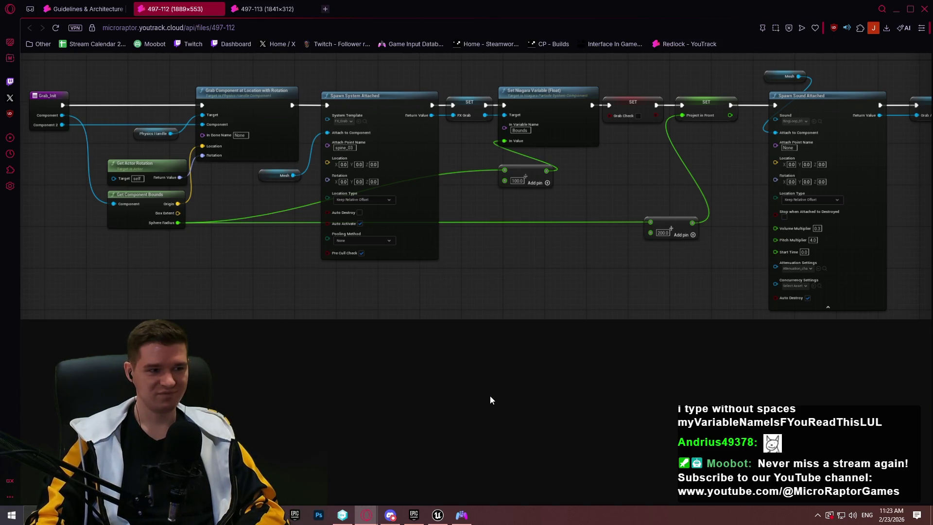
pyautogui.click(278, 8)
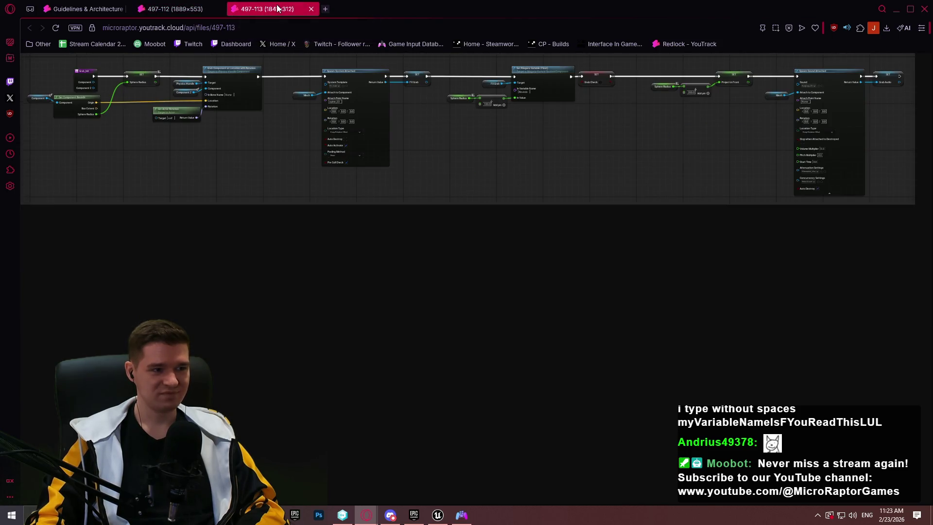
pyautogui.keyDown('ctrl'); pyautogui.scroll(4, 343, 106); pyautogui.keyUp('ctrl')
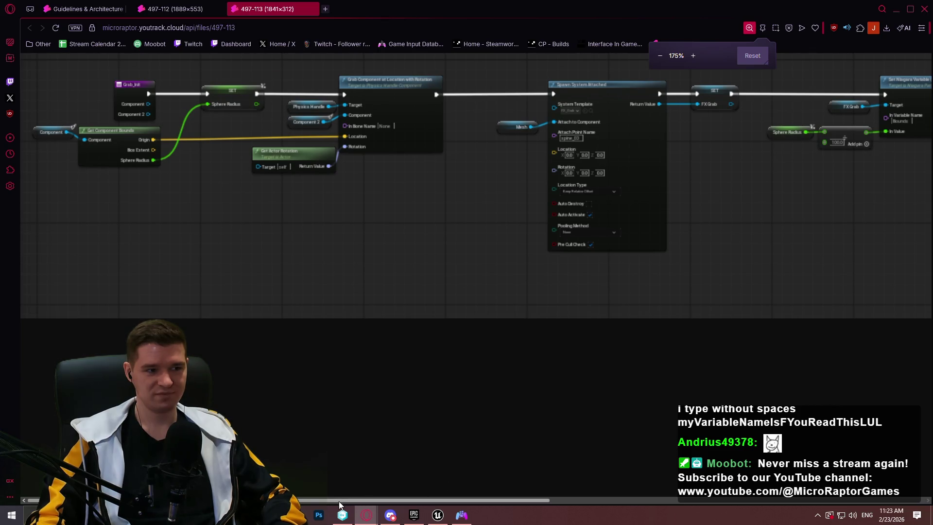
pyautogui.moveTo(340, 502)
pyautogui.mouseDown()
pyautogui.moveTo(783, 508)
pyautogui.moveTo(326, 486)
pyautogui.mouseUp()
pyautogui.click(170, 10)
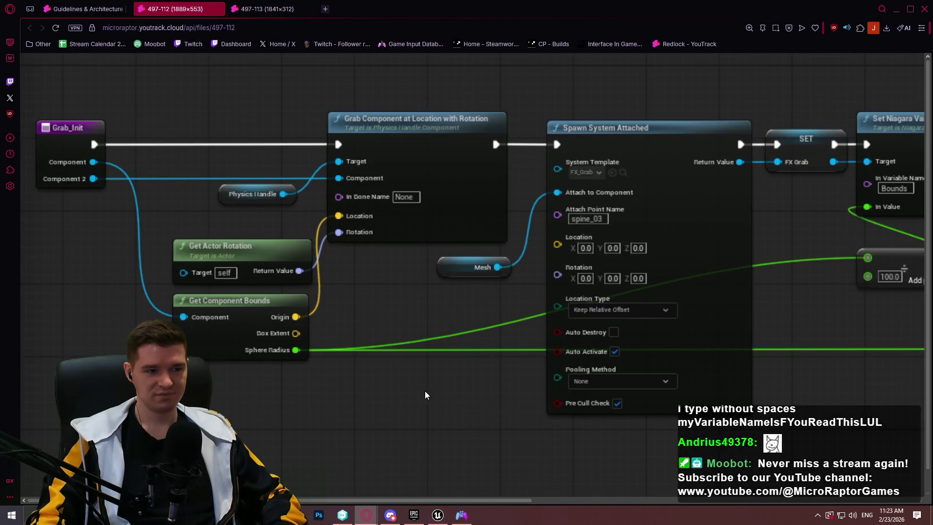
pyautogui.keyDown('ctrl'); pyautogui.scroll(-2, 426, 391); pyautogui.keyUp('ctrl')
pyautogui.moveTo(413, 502)
pyautogui.mouseDown()
pyautogui.moveTo(613, 504)
pyautogui.moveTo(295, 484)
pyautogui.mouseUp()
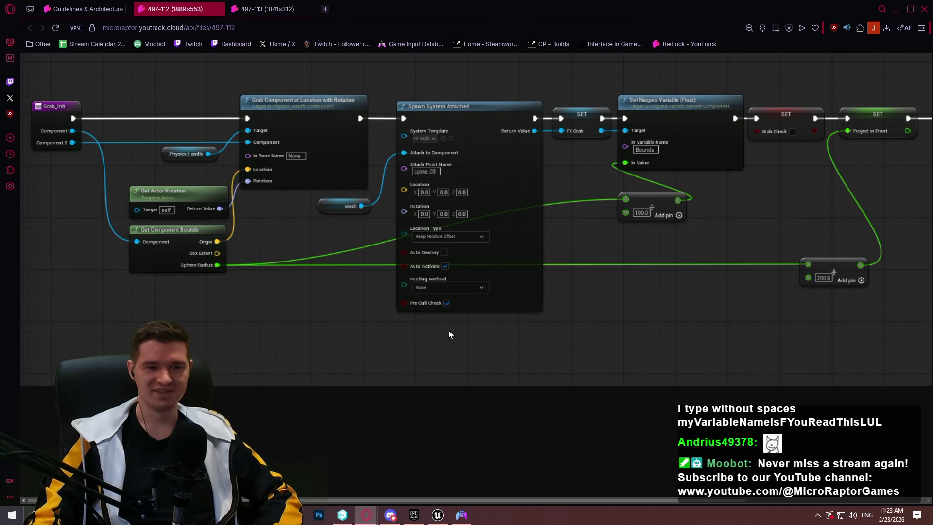
pyautogui.click(269, 9)
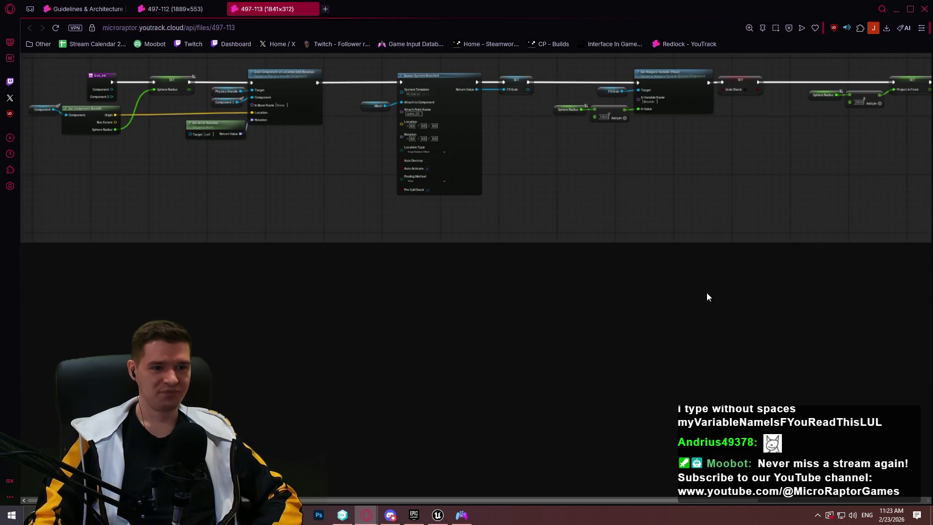
pyautogui.click(90, 9)
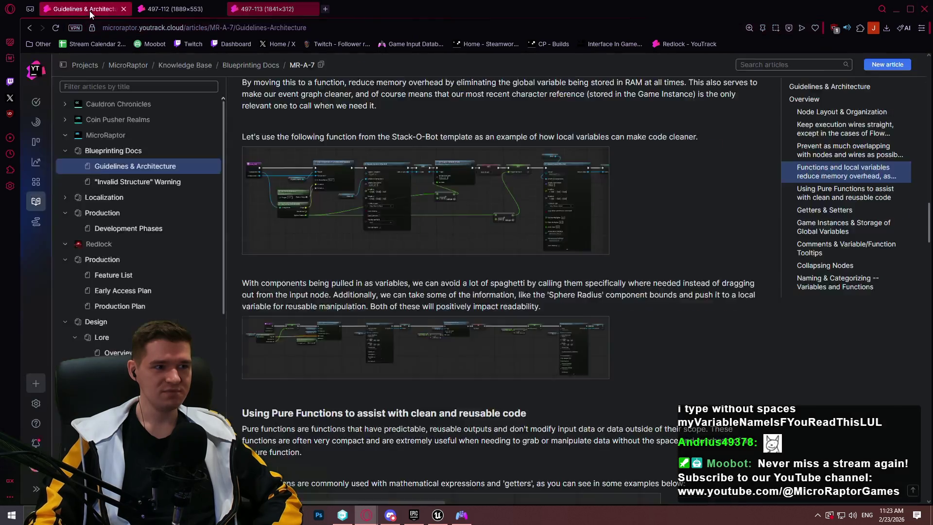
# Reset the page zoom to 100% and read down through the article
pyautogui.hotkey('ctrl', '-')
pyautogui.hotkey('ctrl', '-')
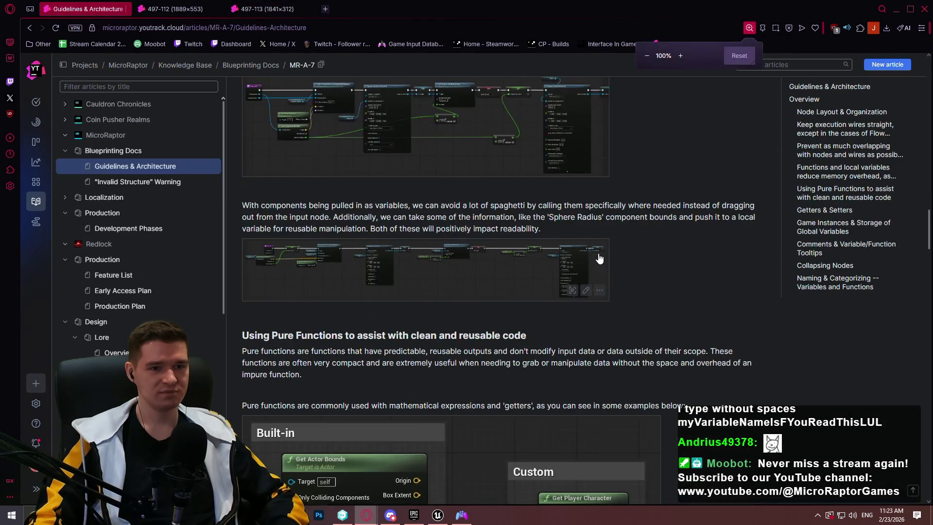
pyautogui.scroll(-5, 627, 260)
pyautogui.scroll(4, 667, 276)
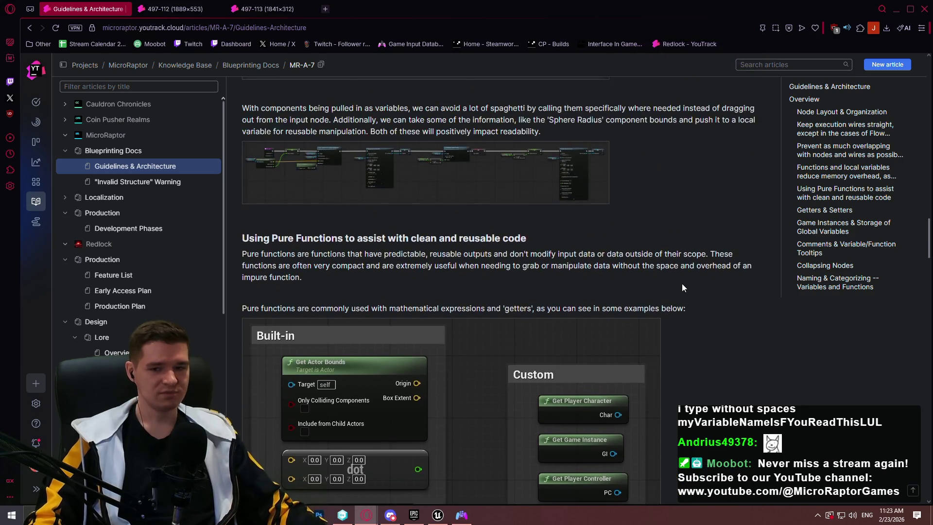
pyautogui.scroll(-1, 679, 283)
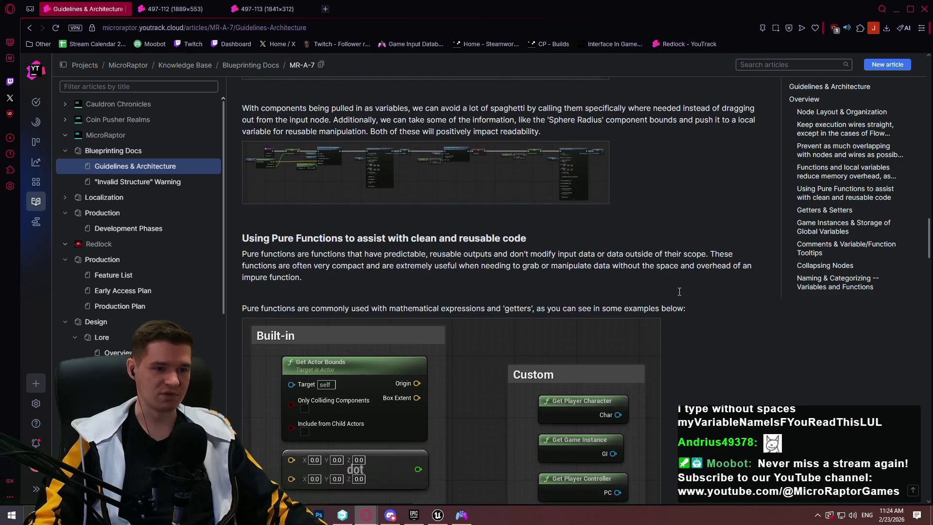
pyautogui.scroll(-3, 680, 295)
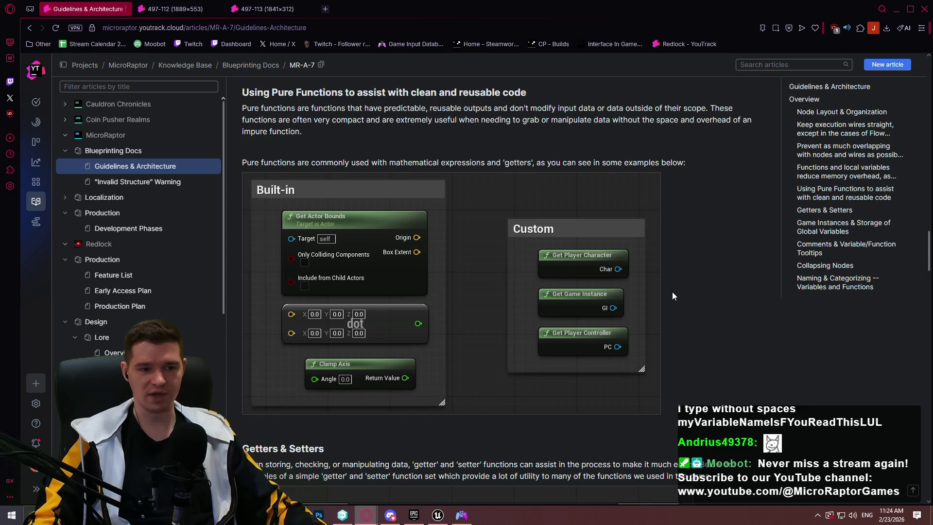
pyautogui.scroll(-3, 671, 293)
pyautogui.scroll(-3, 669, 293)
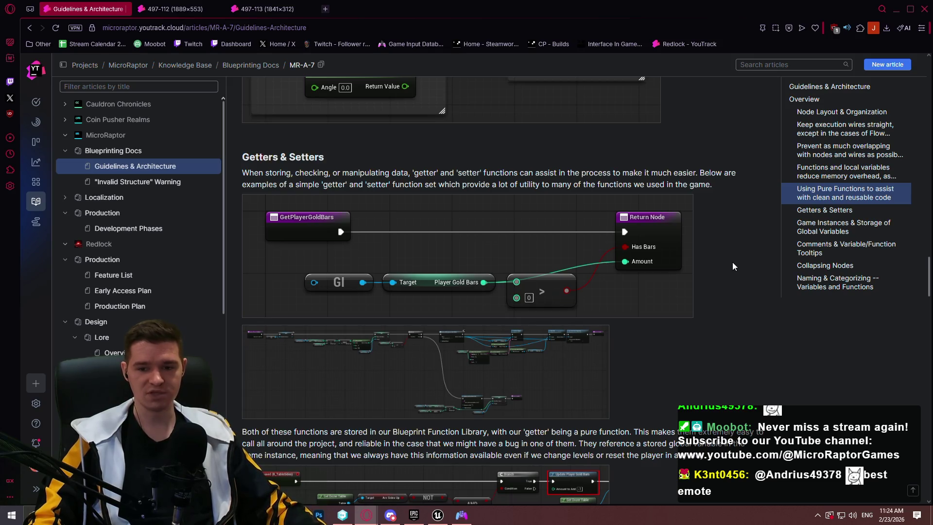
pyautogui.scroll(-4, 733, 261)
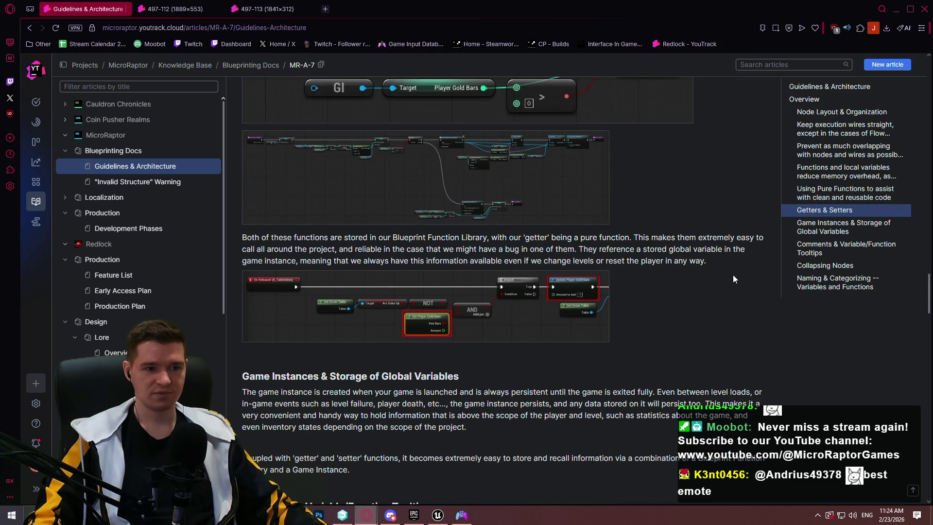
pyautogui.scroll(2, 733, 275)
pyautogui.scroll(3, 728, 275)
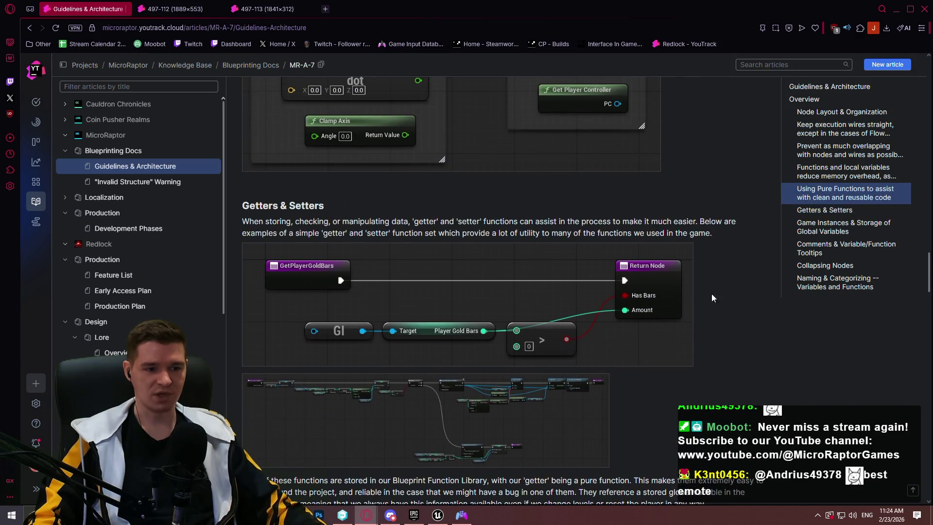
pyautogui.scroll(-3, 681, 319)
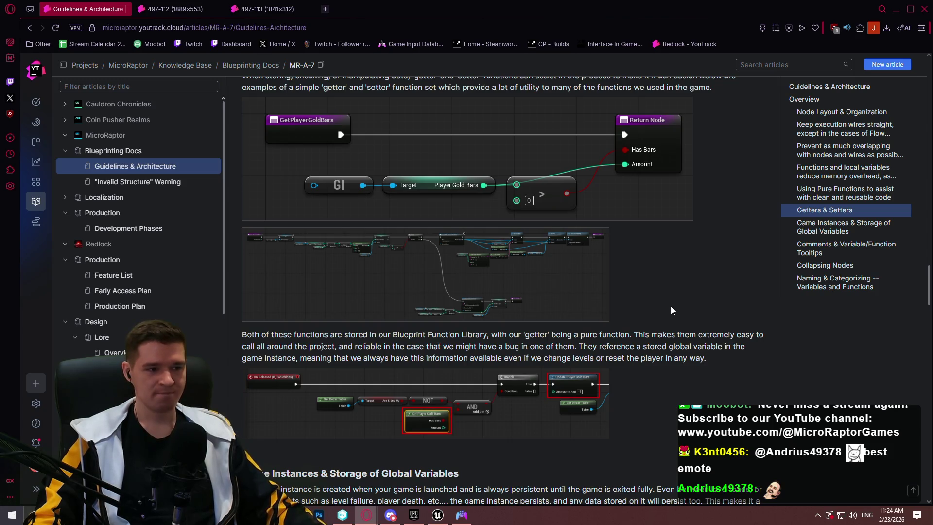
pyautogui.scroll(-3, 671, 309)
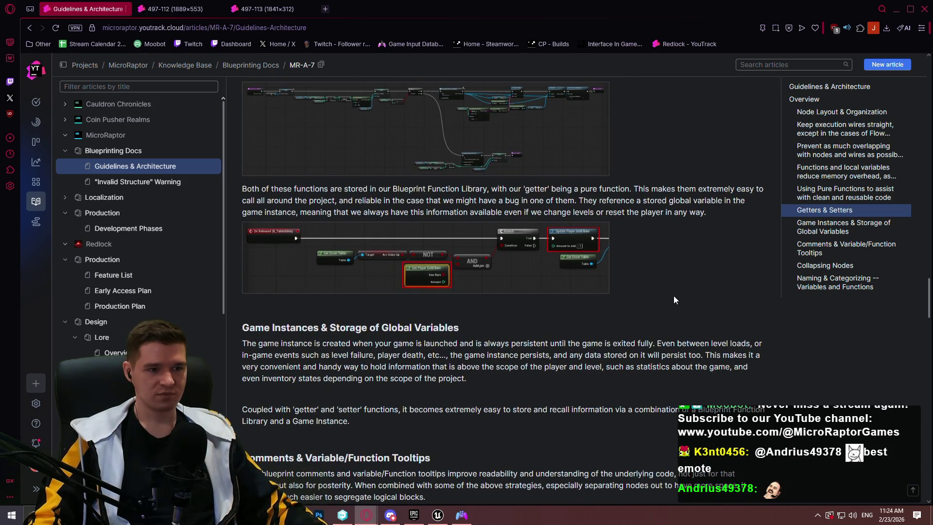
pyautogui.scroll(-6, 673, 297)
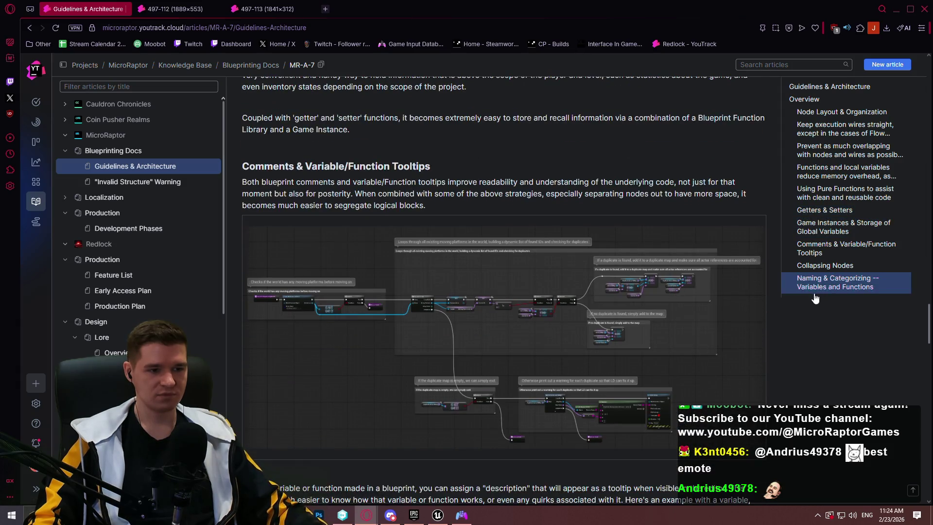
pyautogui.scroll(-2, 826, 346)
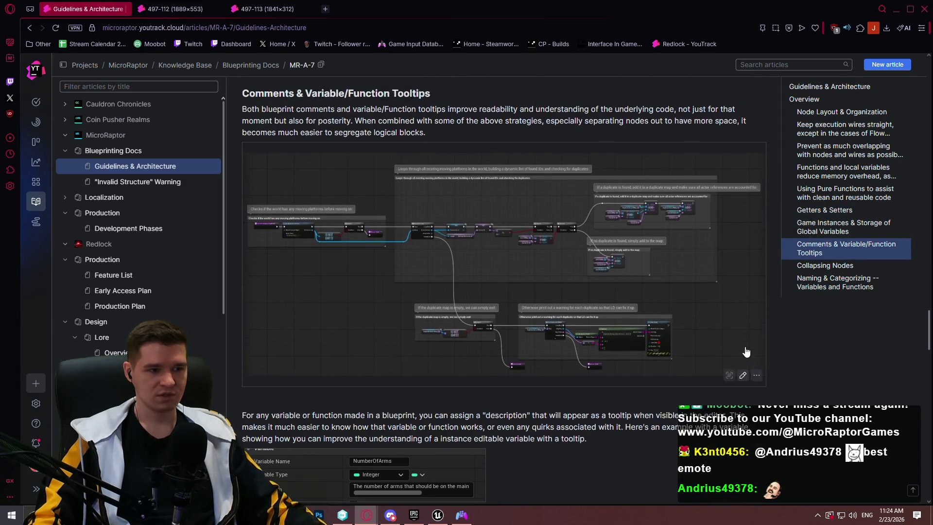
pyautogui.scroll(1, 747, 351)
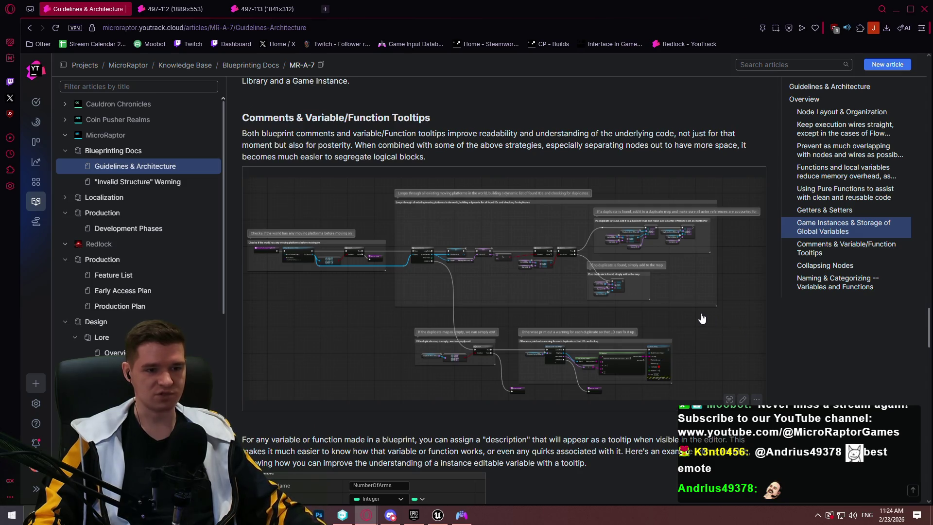
pyautogui.scroll(-6, 680, 336)
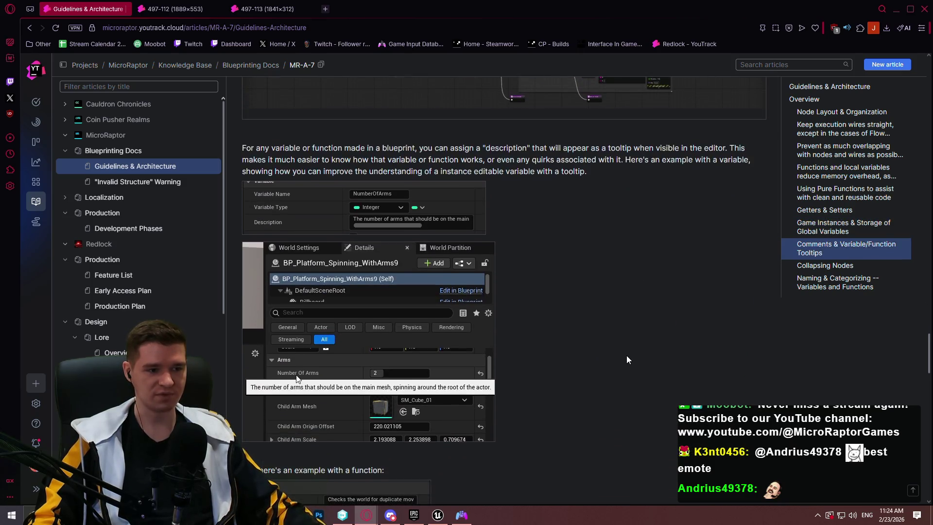
pyautogui.scroll(-10, 391, 355)
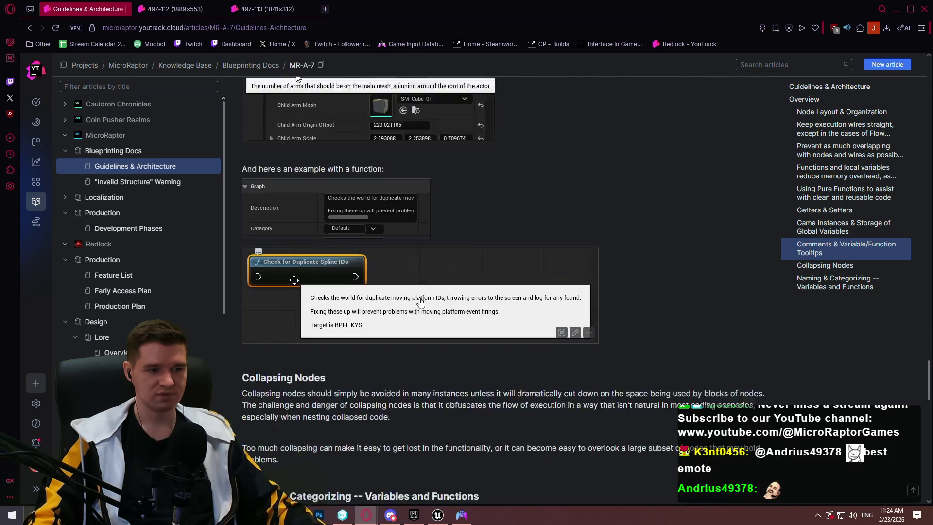
pyautogui.scroll(-2, 514, 306)
pyautogui.scroll(5, 384, 348)
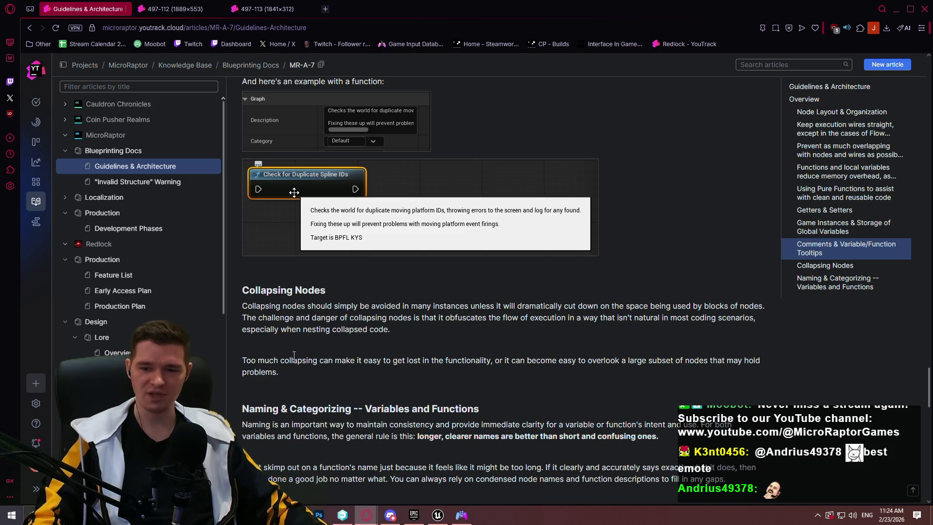
# Highlight the Collapsing Nodes text, reach Naming & Categorizing, then close the browser
pyautogui.moveTo(275, 373)
pyautogui.mouseDown()
pyautogui.moveTo(243, 317)
pyautogui.moveTo(243, 290)
pyautogui.mouseUp()
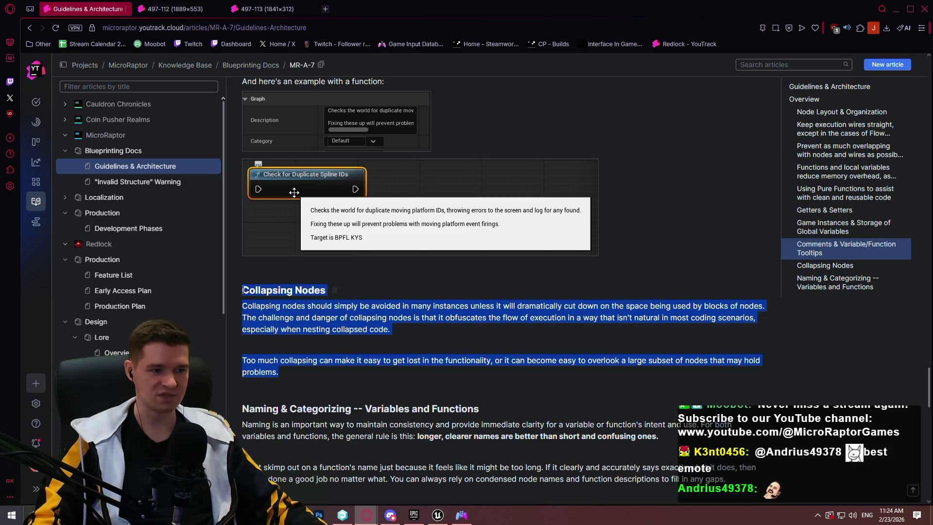
pyautogui.click(296, 373)
pyautogui.moveTo(276, 371); pyautogui.dragTo(238, 290)
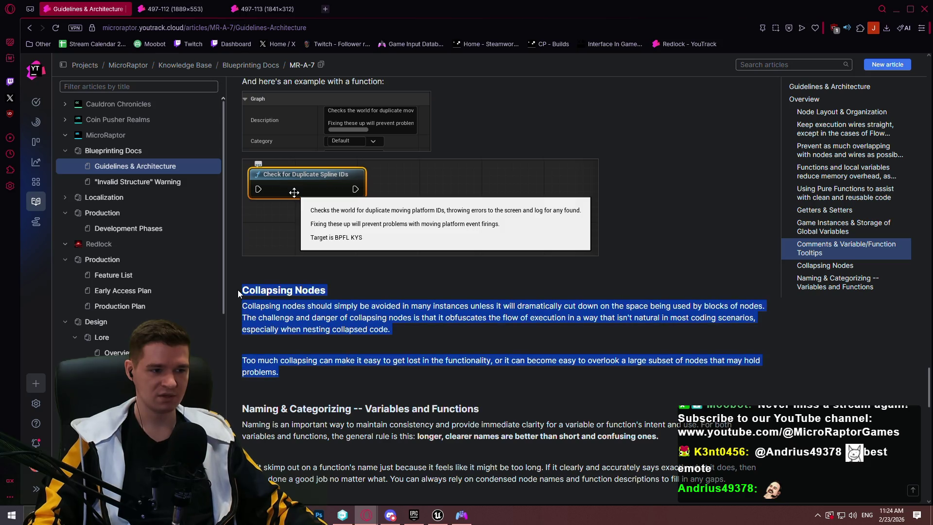
pyautogui.click(385, 375)
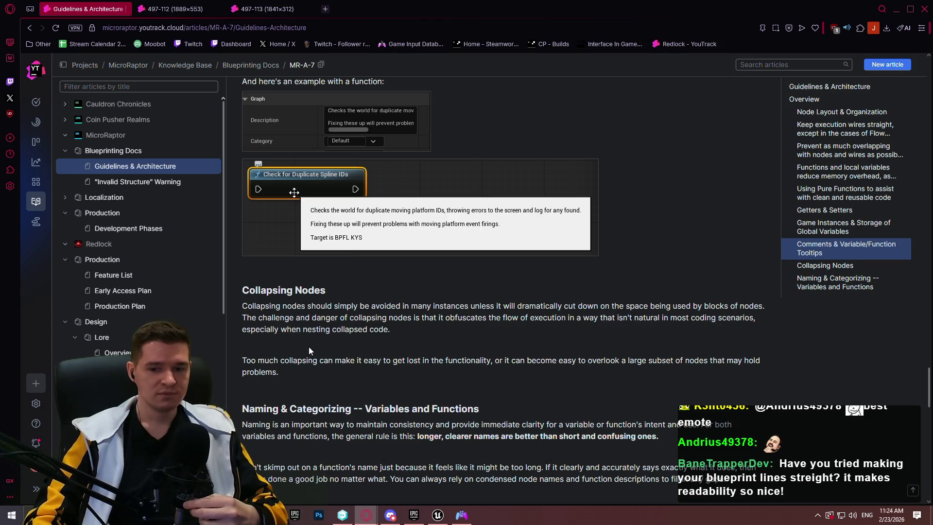
pyautogui.scroll(-5, 518, 297)
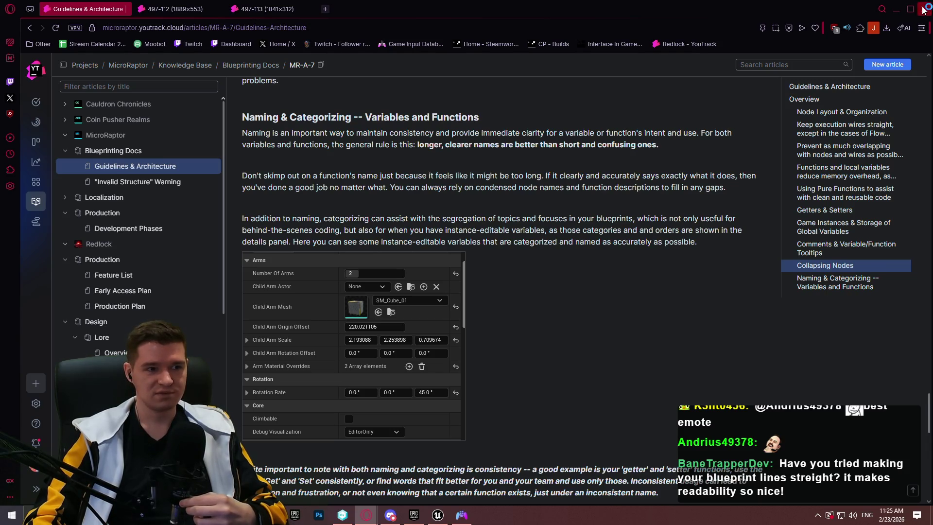
pyautogui.click(923, 10)
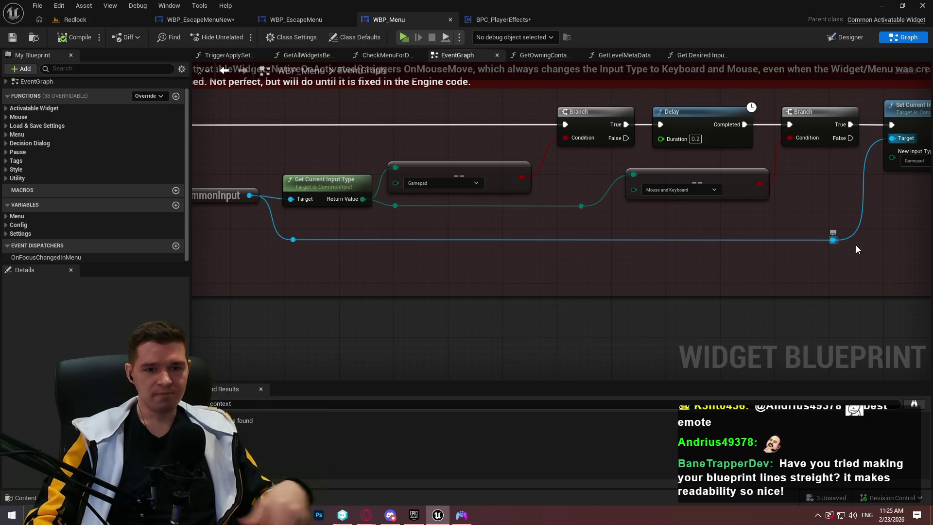
# Narrow the side panel and frame the Branch, Delay, Set Current Input Type row
pyautogui.moveTo(827, 281)
pyautogui.mouseDown()
pyautogui.moveTo(677, 277)
pyautogui.moveTo(738, 288)
pyautogui.mouseUp()
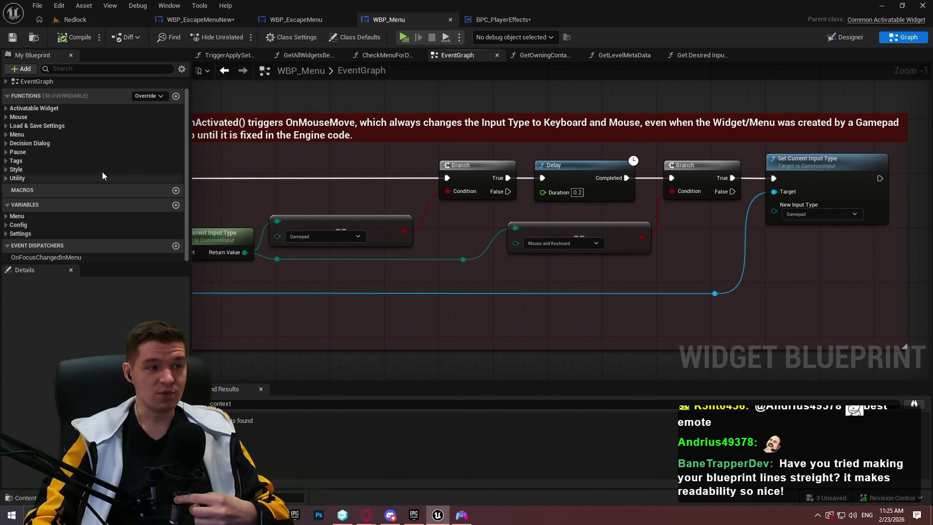
pyautogui.moveTo(191, 118)
pyautogui.mouseDown()
pyautogui.moveTo(135, 119)
pyautogui.moveTo(192, 118)
pyautogui.moveTo(176, 119)
pyautogui.mouseUp()
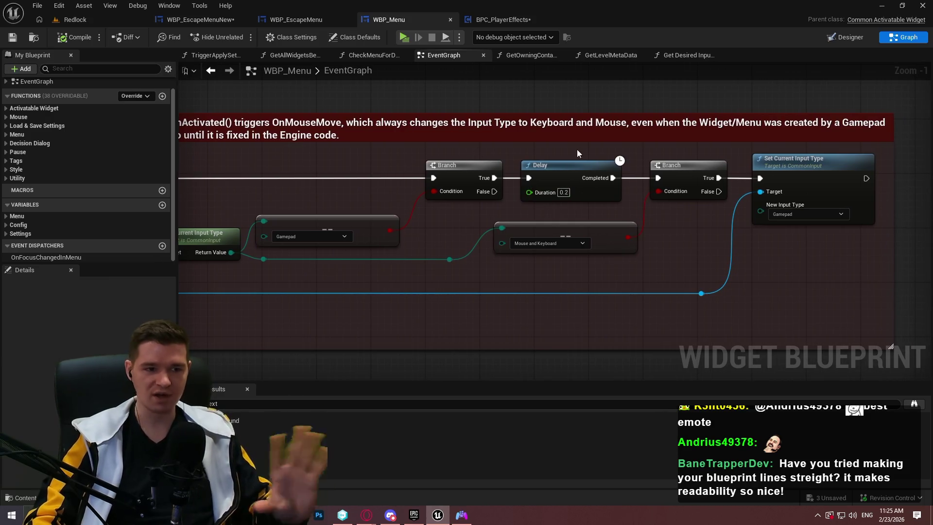
pyautogui.moveTo(575, 303)
pyautogui.mouseDown()
pyautogui.moveTo(608, 321)
pyautogui.moveTo(580, 314)
pyautogui.mouseUp()
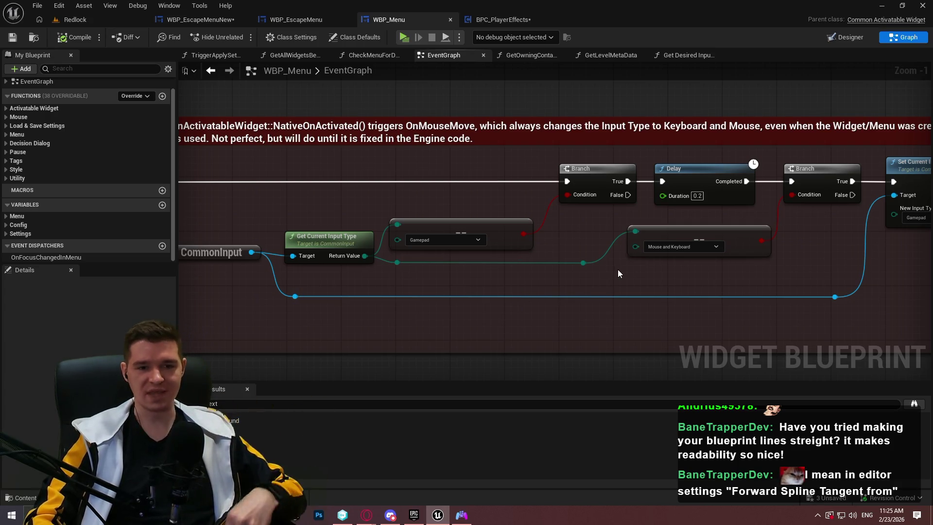
pyautogui.moveTo(654, 288)
pyautogui.mouseDown()
pyautogui.moveTo(640, 330)
pyautogui.moveTo(538, 220)
pyautogui.moveTo(673, 203)
pyautogui.mouseUp()
# Reposition the Equal (Mouse and Keyboard) node near Set Current Input Type, then switch to WBP_EscapeMenu
pyautogui.moveTo(419, 170)
pyautogui.mouseDown()
pyautogui.moveTo(573, 147)
pyautogui.moveTo(578, 160)
pyautogui.mouseUp()
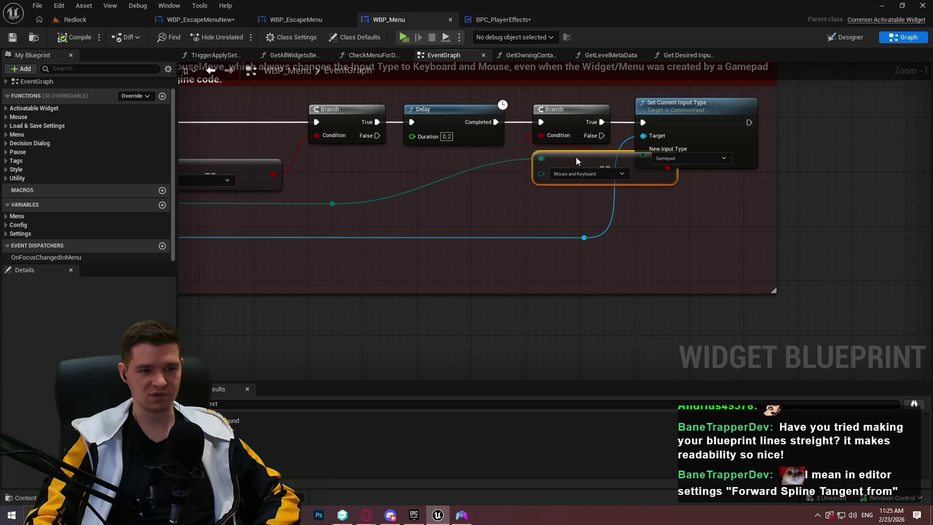
pyautogui.moveTo(733, 254); pyautogui.dragTo(702, 274)
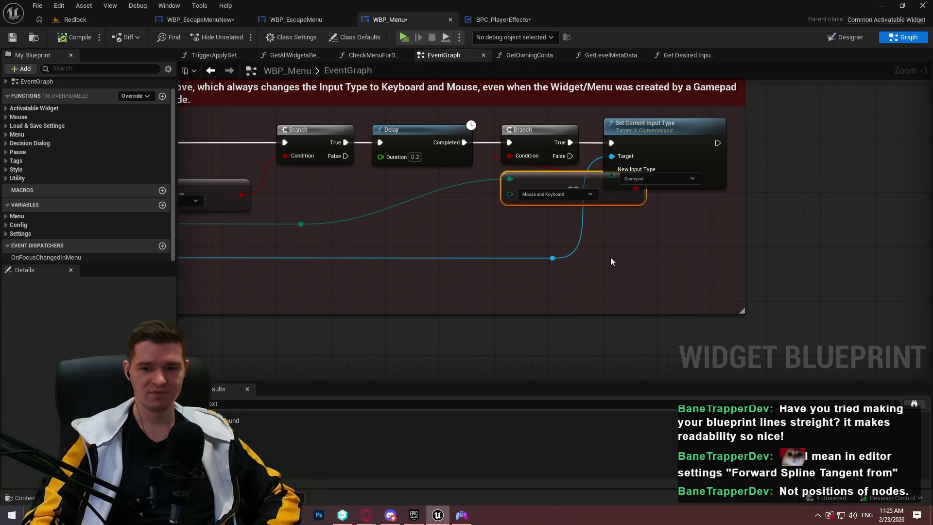
pyautogui.moveTo(582, 172)
pyautogui.mouseDown()
pyautogui.moveTo(446, 206)
pyautogui.moveTo(427, 208)
pyautogui.moveTo(419, 185)
pyautogui.mouseUp()
pyautogui.moveTo(389, 264); pyautogui.dragTo(821, 273)
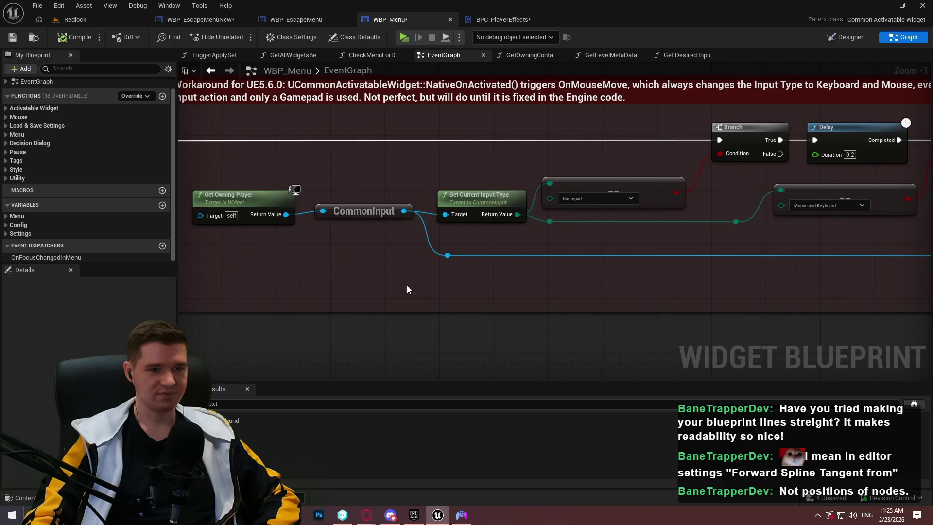
pyautogui.moveTo(406, 285); pyautogui.dragTo(665, 264)
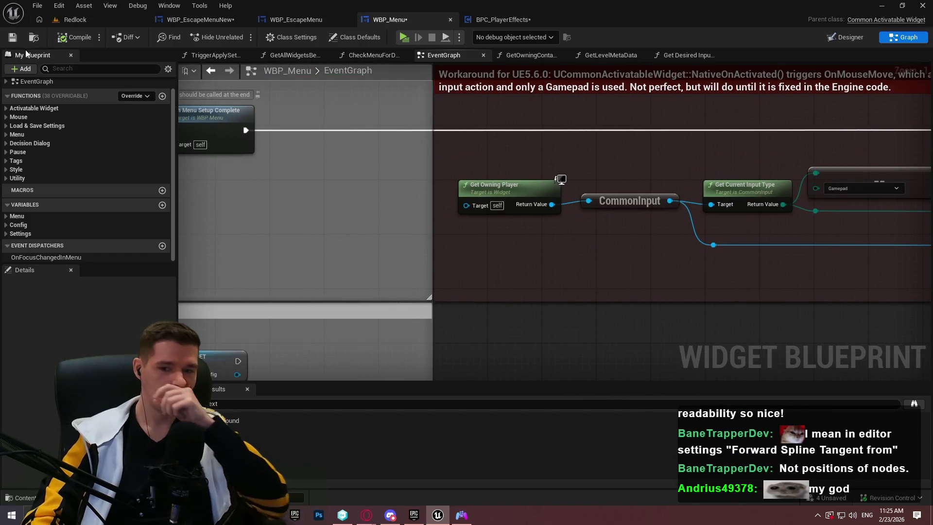
pyautogui.click(200, 20)
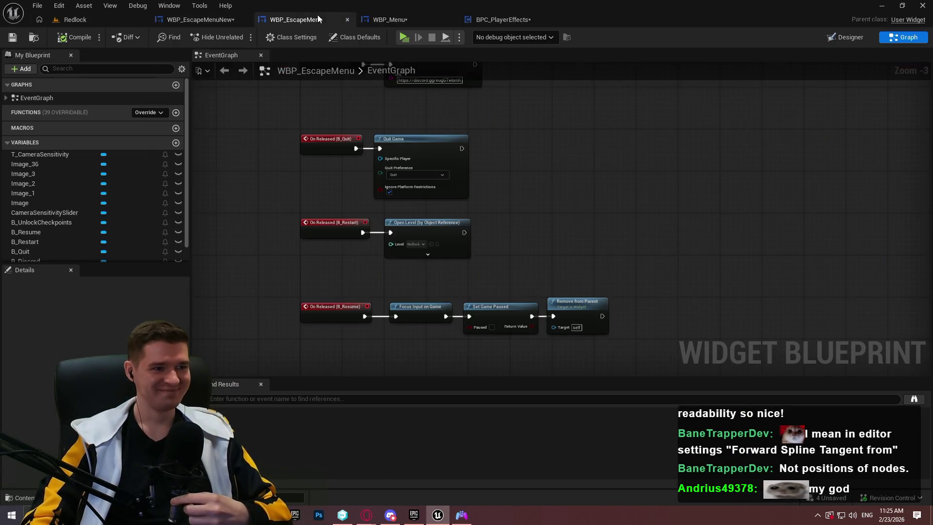
# Narrow and shorten the Continue Game comment box around ContinueButton's event
pyautogui.scroll(-3, 500, 264)
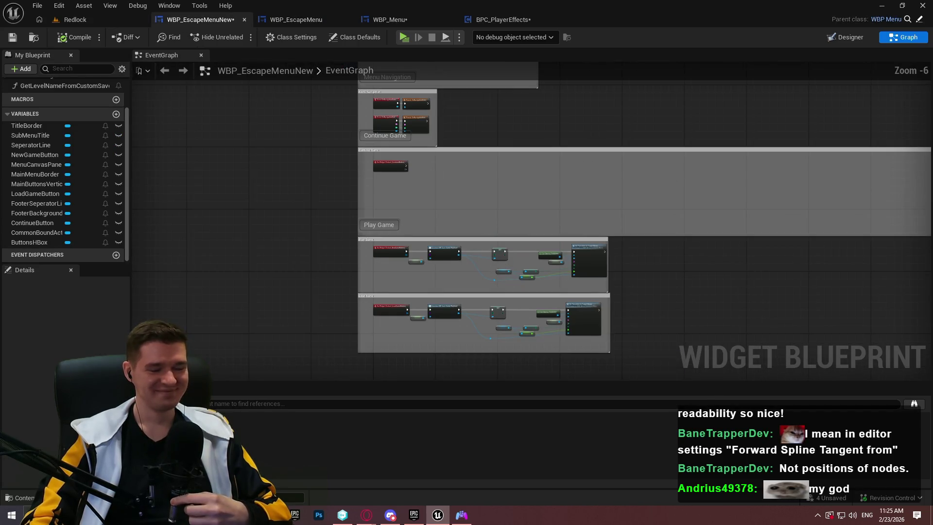
pyautogui.scroll(3, 384, 211)
pyautogui.scroll(-2, 489, 162)
pyautogui.scroll(2, 450, 204)
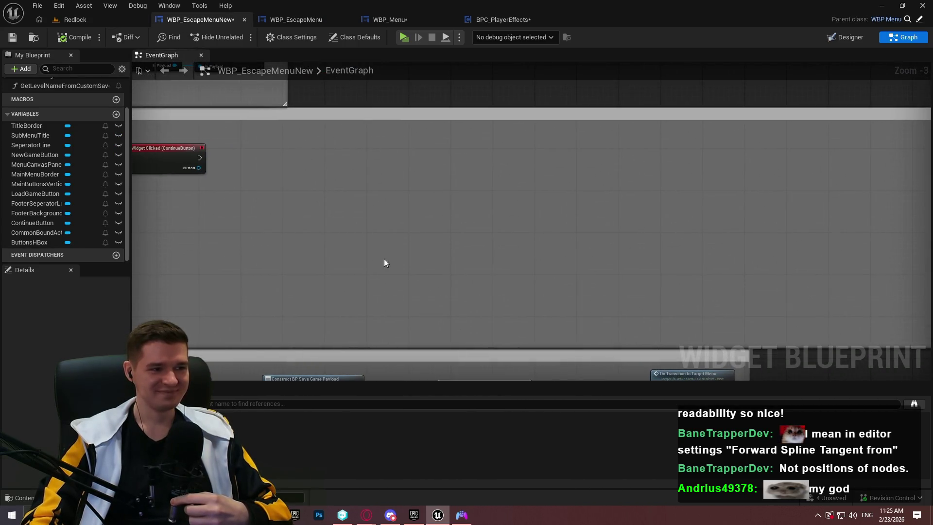
pyautogui.scroll(-6, 537, 252)
pyautogui.scroll(3, 612, 248)
pyautogui.moveTo(611, 241); pyautogui.dragTo(386, 238)
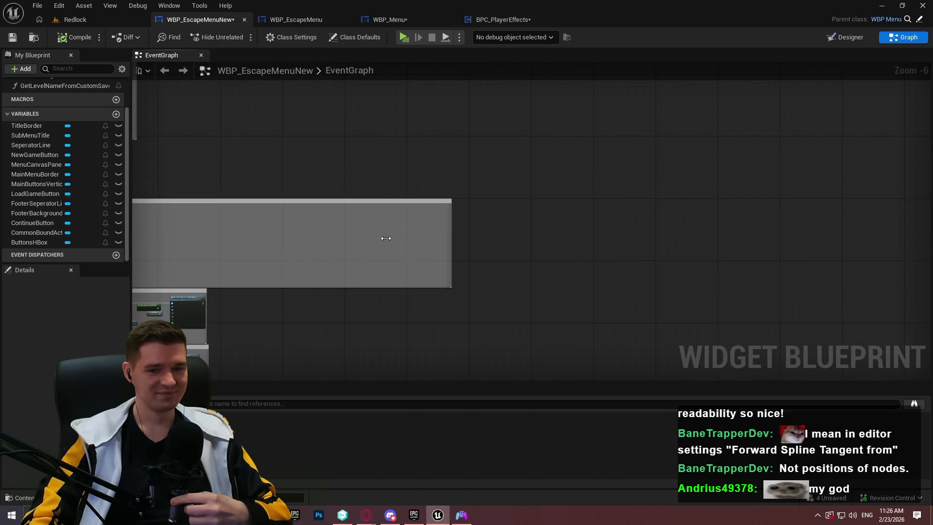
pyautogui.scroll(-4, 386, 238)
pyautogui.scroll(6, 358, 256)
pyautogui.scroll(2, 694, 252)
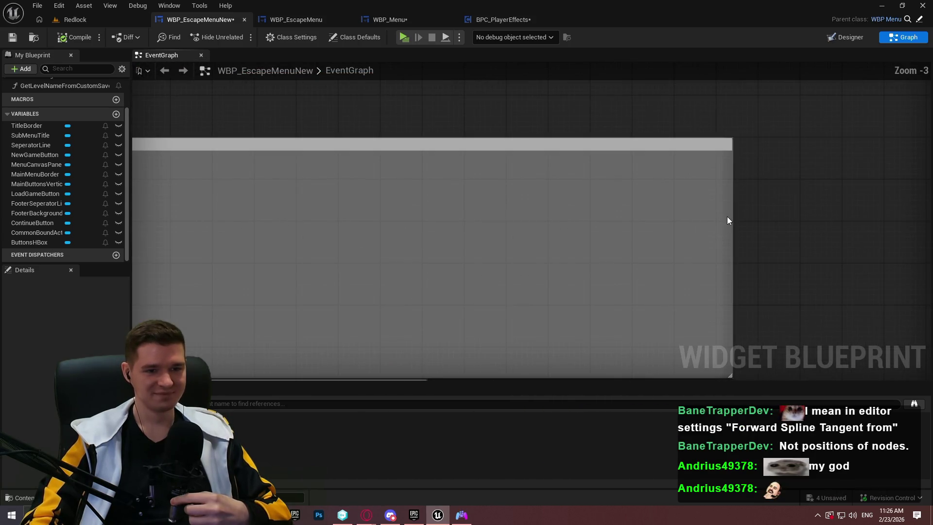
pyautogui.moveTo(731, 209); pyautogui.dragTo(384, 209)
pyautogui.hotkey('ctrl', 'z')
pyautogui.moveTo(560, 335); pyautogui.dragTo(532, 262)
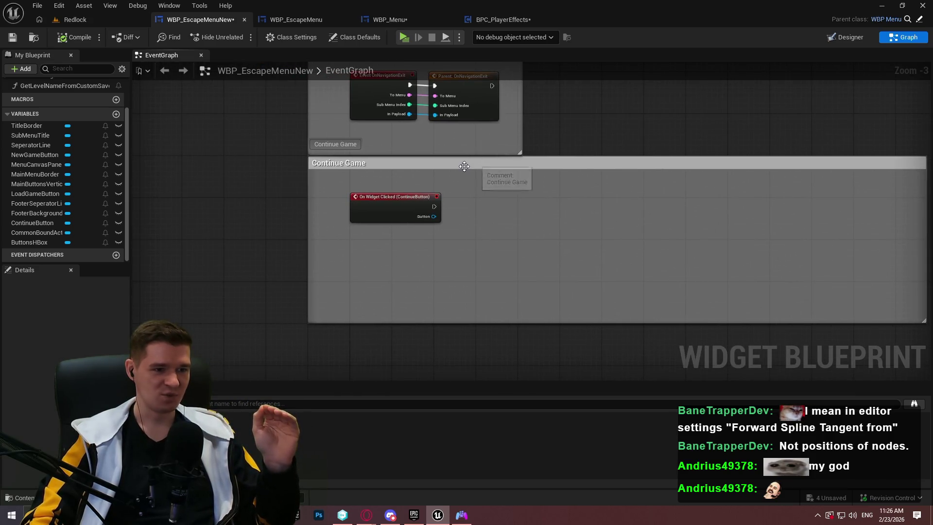
# Nudge the Continue Game comment down, then bring up WBP_Menu's Settings Events benchmark comments
pyautogui.click(465, 182)
pyautogui.moveTo(465, 178); pyautogui.dragTo(466, 199)
pyautogui.click(465, 200)
pyautogui.moveTo(491, 294)
pyautogui.mouseDown()
pyautogui.moveTo(491, 391)
pyautogui.moveTo(418, 524)
pyautogui.mouseUp()
pyautogui.click(313, 23)
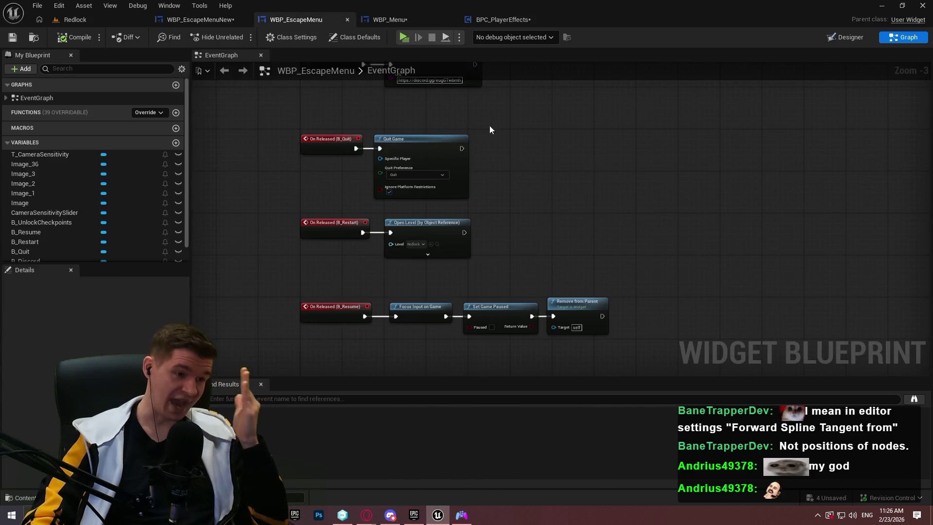
pyautogui.click(424, 24)
pyautogui.moveTo(383, 276)
pyautogui.mouseDown()
pyautogui.moveTo(569, 62)
pyautogui.moveTo(413, 104)
pyautogui.moveTo(579, 104)
pyautogui.moveTo(579, 116)
pyautogui.mouseUp()
# Dismiss the stray actions menu and frame the OnBenchmarkLoadAt100Percent and Cast To WBP_LoadingScreenMenu nodes
pyautogui.moveTo(444, 328)
pyautogui.mouseDown()
pyautogui.moveTo(259, 225)
pyautogui.moveTo(275, 200)
pyautogui.moveTo(263, 182)
pyautogui.mouseUp()
pyautogui.scroll(2, 263, 183)
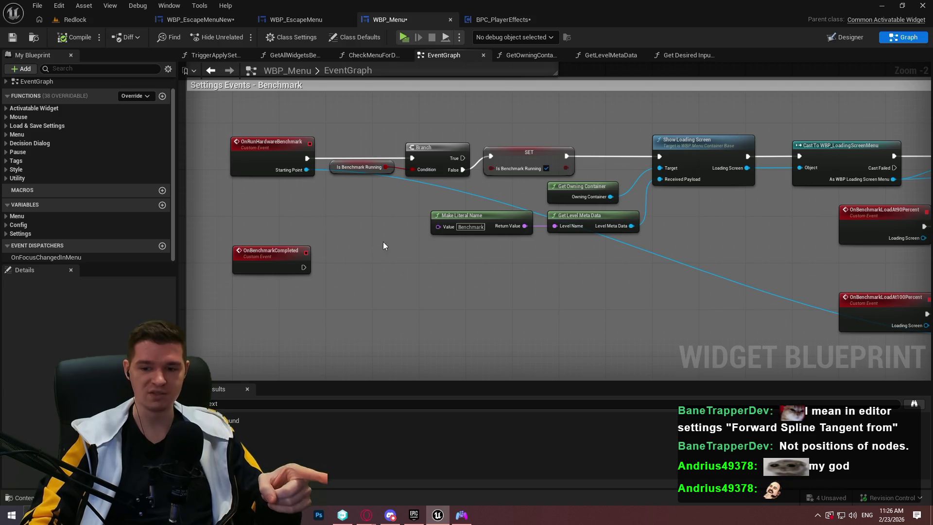
pyautogui.moveTo(326, 166); pyautogui.dragTo(592, 234)
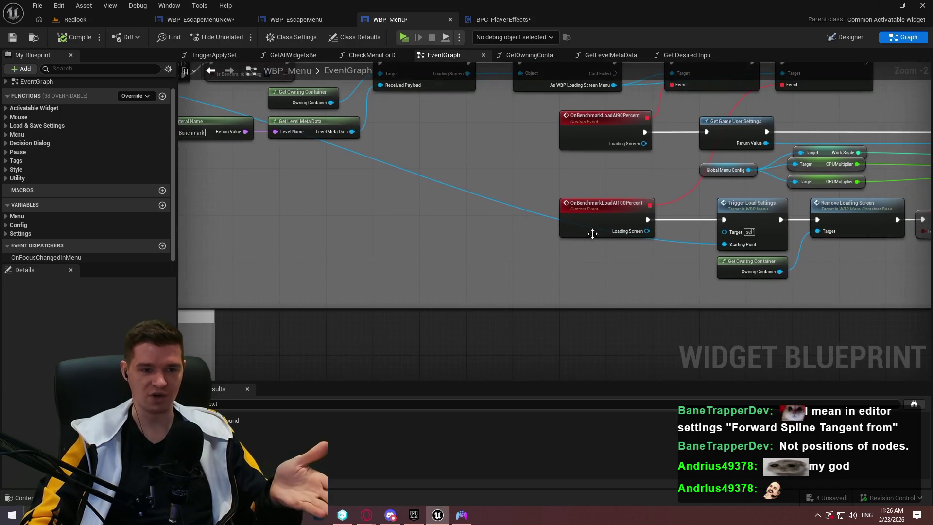
pyautogui.moveTo(730, 245); pyautogui.dragTo(696, 270)
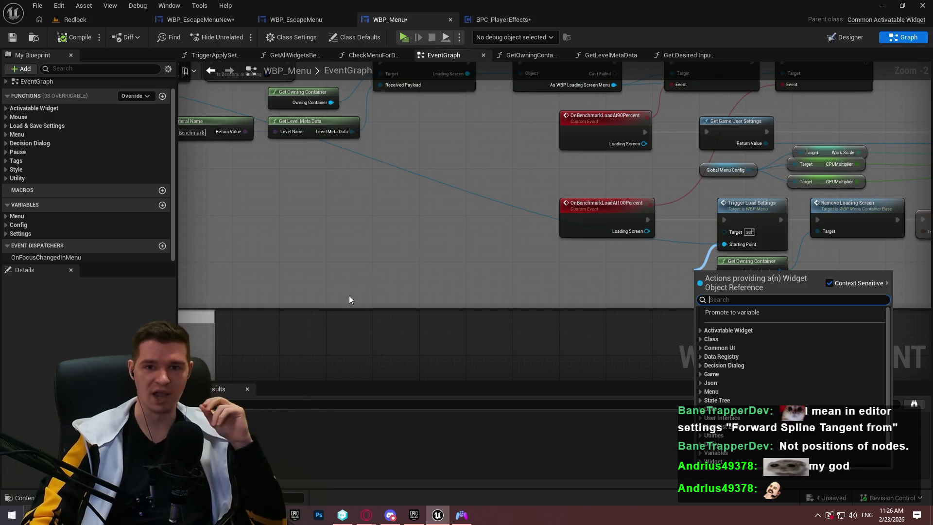
pyautogui.moveTo(324, 240)
pyautogui.mouseDown()
pyautogui.moveTo(473, 312)
pyautogui.moveTo(503, 299)
pyautogui.mouseUp()
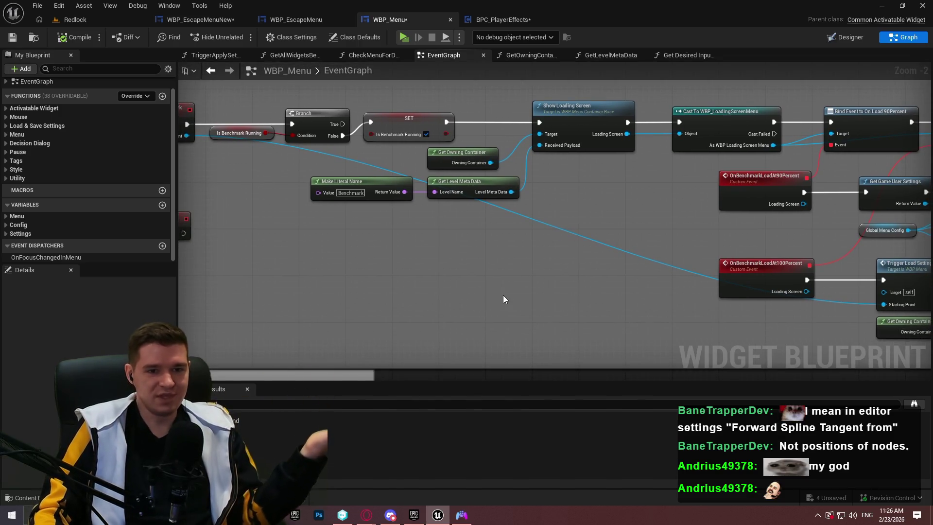
pyautogui.moveTo(685, 199); pyautogui.dragTo(421, 252)
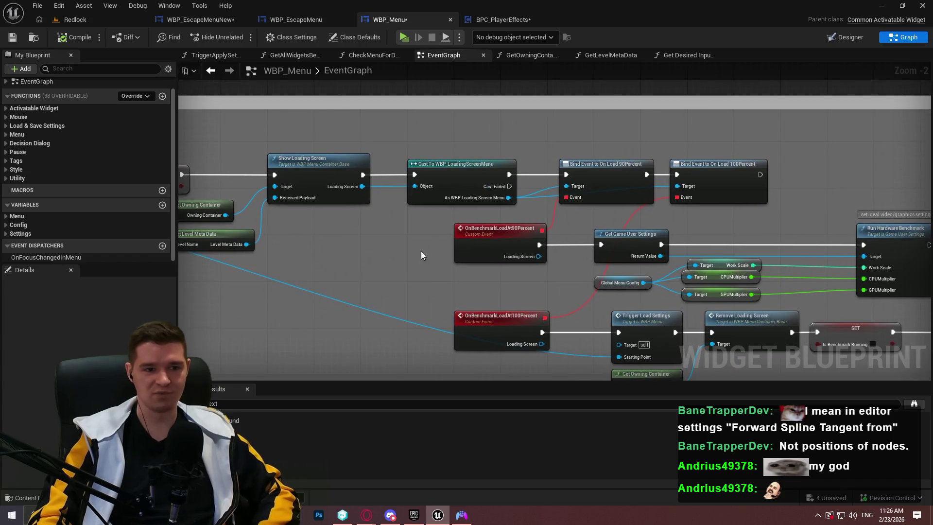
pyautogui.scroll(2, 394, 202)
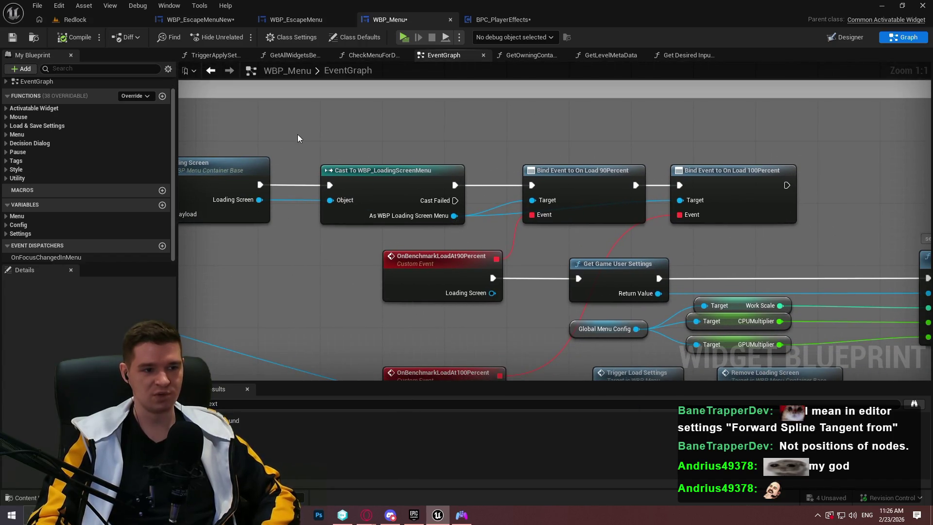
pyautogui.moveTo(316, 147)
pyautogui.mouseDown()
pyautogui.moveTo(507, 236)
pyautogui.moveTo(479, 231)
pyautogui.mouseUp()
pyautogui.click(499, 236)
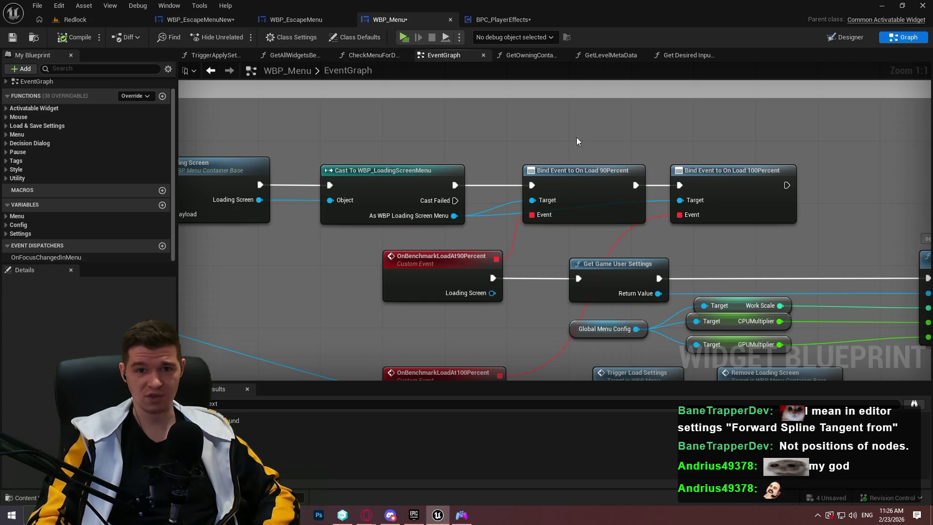
# Pan to the Show Loading Screen and Run Hardware Benchmark nodes, selecting the Work Scale getter
pyautogui.moveTo(465, 167); pyautogui.dragTo(487, 159)
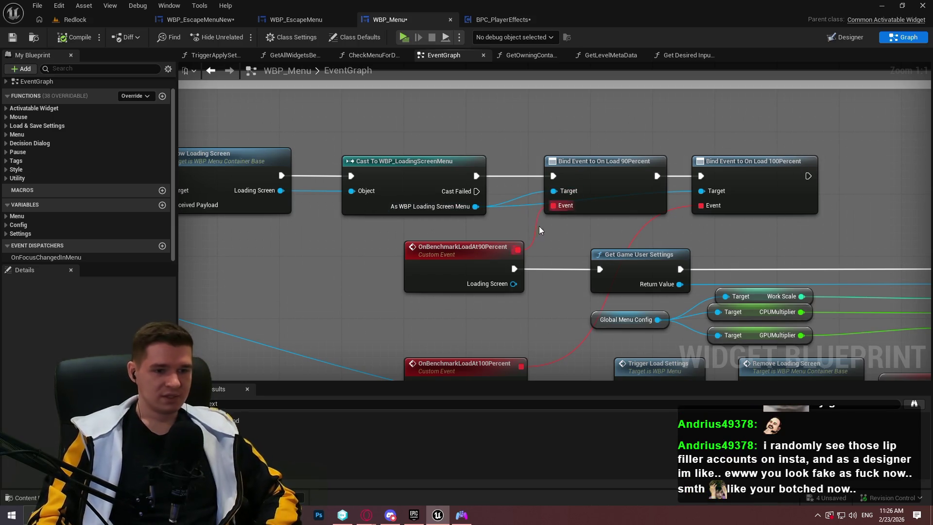
pyautogui.moveTo(572, 213)
pyautogui.mouseDown()
pyautogui.moveTo(594, 179)
pyautogui.moveTo(534, 219)
pyautogui.moveTo(603, 194)
pyautogui.moveTo(694, 192)
pyautogui.mouseUp()
pyautogui.click(516, 186)
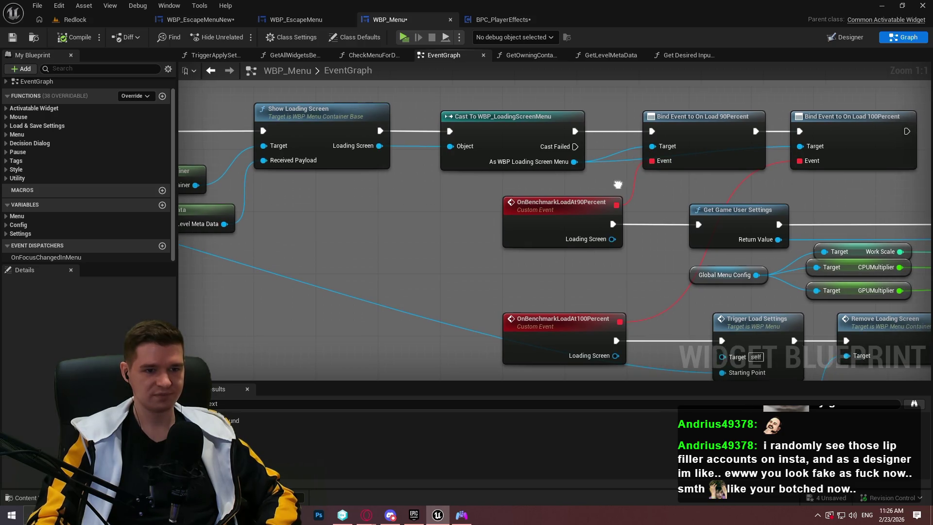
pyautogui.moveTo(617, 184); pyautogui.dragTo(623, 212)
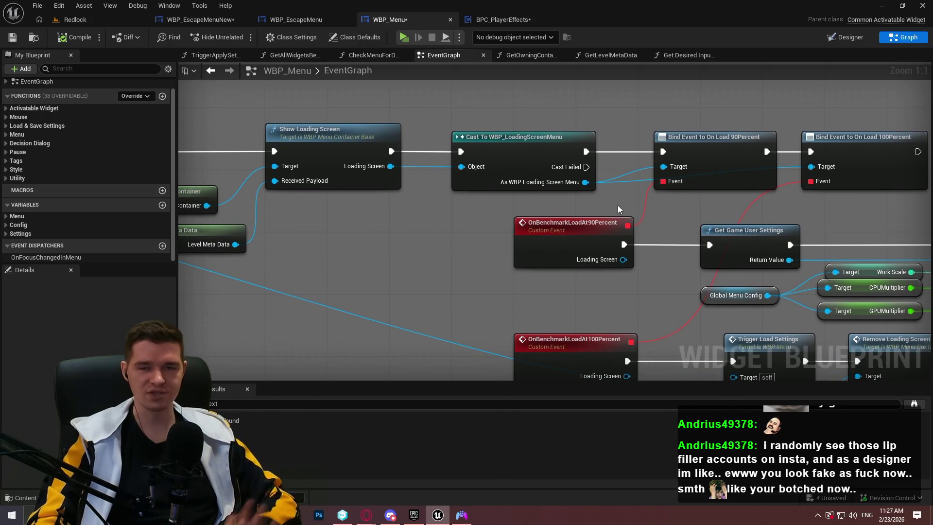
pyautogui.scroll(-4, 601, 217)
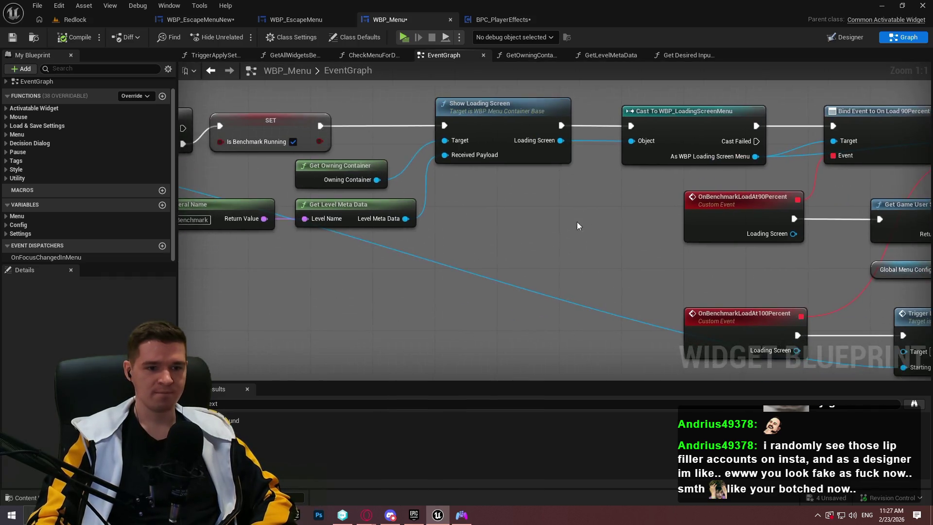
pyautogui.scroll(4, 659, 249)
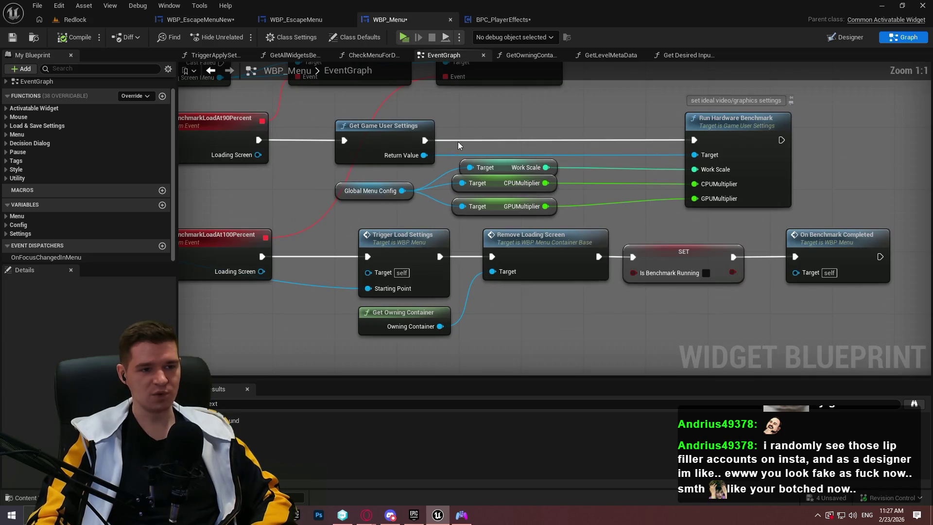
pyautogui.moveTo(458, 141)
pyautogui.mouseDown()
pyautogui.moveTo(398, 249)
pyautogui.moveTo(550, 139)
pyautogui.moveTo(792, 175)
pyautogui.moveTo(608, 78)
pyautogui.moveTo(556, 74)
pyautogui.moveTo(460, 41)
pyautogui.mouseUp()
pyautogui.scroll(-1, 745, 233)
pyautogui.moveTo(745, 233)
pyautogui.mouseDown()
pyautogui.moveTo(745, 286)
pyautogui.moveTo(791, 246)
pyautogui.moveTo(836, 284)
pyautogui.mouseUp()
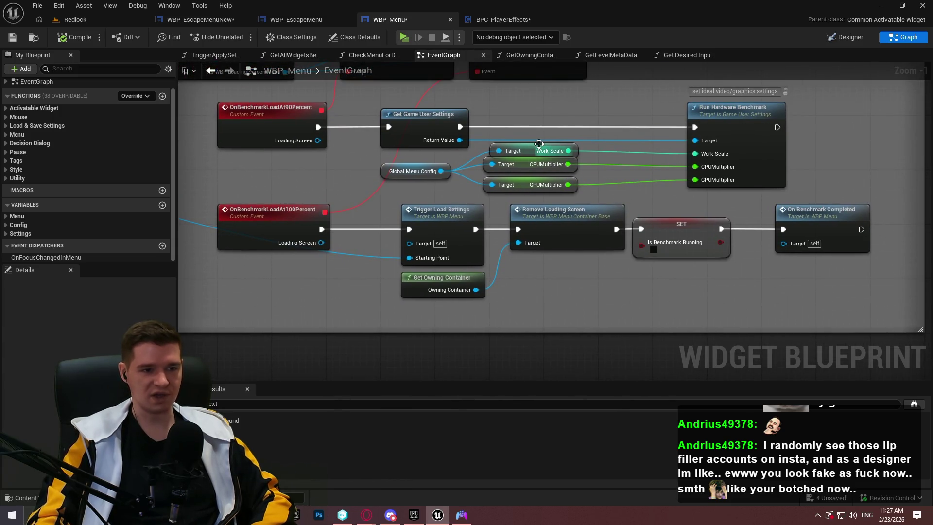
pyautogui.moveTo(535, 152)
pyautogui.mouseDown()
pyautogui.moveTo(503, 151)
pyautogui.moveTo(619, 156)
pyautogui.mouseUp()
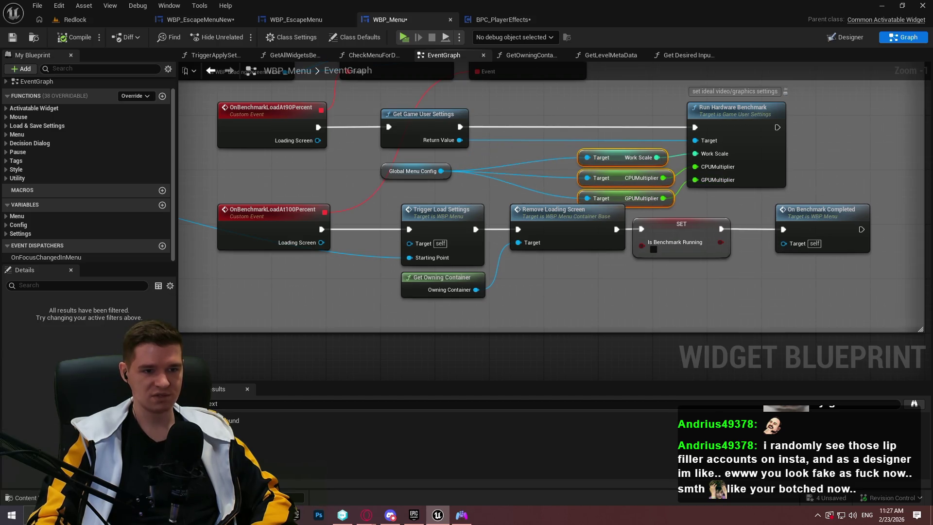
# Stack Global Menu Config and the three Target getters beneath Run Hardware Benchmark
pyautogui.moveTo(448, 131); pyautogui.dragTo(556, 141)
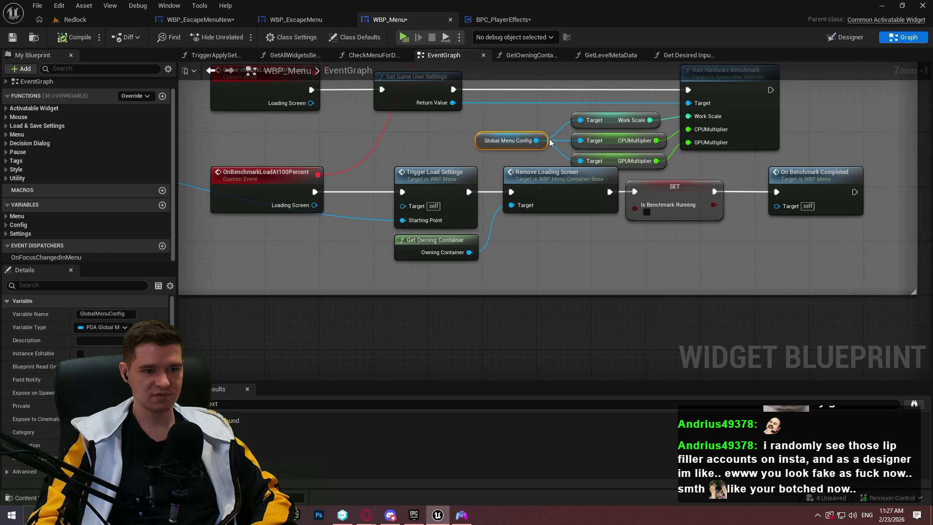
pyautogui.moveTo(813, 256)
pyautogui.mouseDown()
pyautogui.moveTo(281, 201)
pyautogui.moveTo(266, 187)
pyautogui.moveTo(273, 215)
pyautogui.mouseUp()
pyautogui.click(705, 180)
pyautogui.moveTo(706, 180)
pyautogui.mouseDown()
pyautogui.moveTo(606, 245)
pyautogui.moveTo(559, 244)
pyautogui.mouseUp()
pyautogui.moveTo(447, 185); pyautogui.dragTo(589, 231)
pyautogui.click(541, 252)
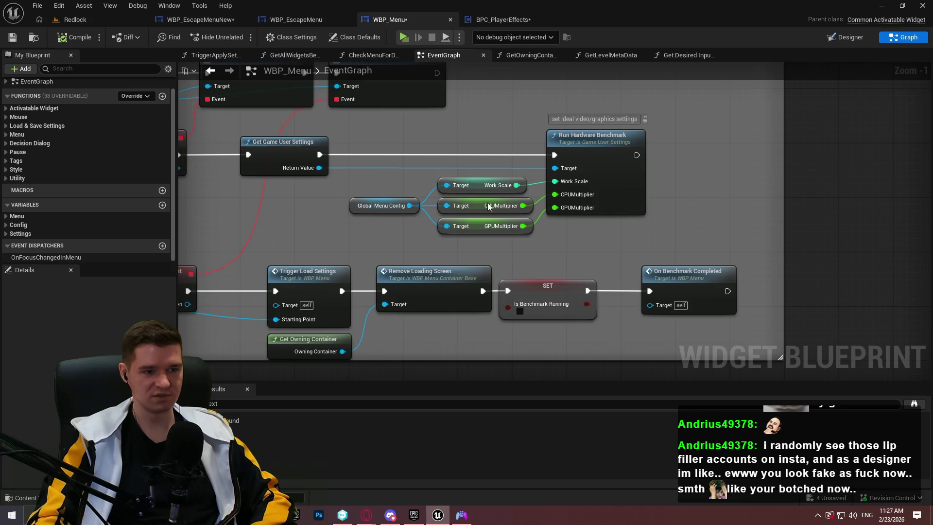
pyautogui.moveTo(351, 206)
pyautogui.mouseDown()
pyautogui.moveTo(404, 165)
pyautogui.moveTo(439, 167)
pyautogui.mouseUp()
pyautogui.moveTo(535, 248)
pyautogui.mouseDown()
pyautogui.moveTo(436, 155)
pyautogui.moveTo(564, 230)
pyautogui.mouseUp()
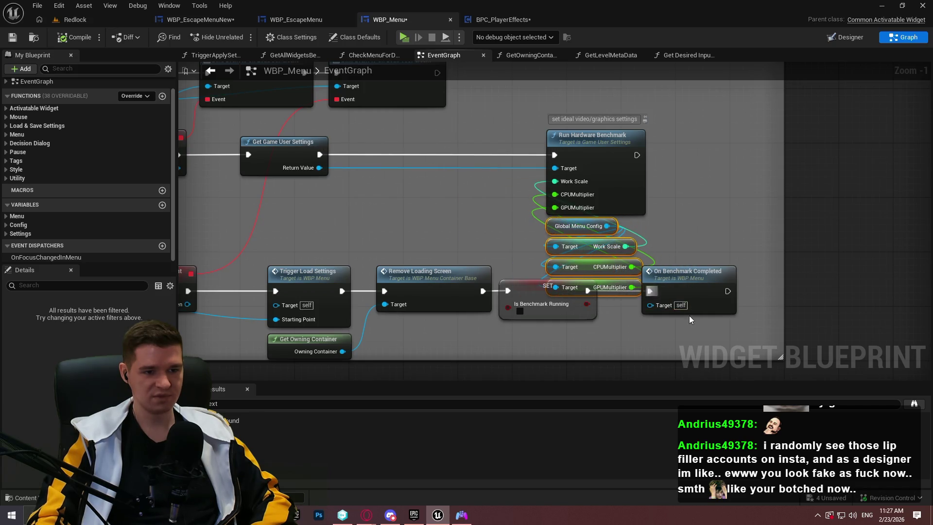
# Marquee-select the lower benchmark event row and drag it further down
pyautogui.scroll(-2, 756, 253)
pyautogui.moveTo(851, 261); pyautogui.dragTo(409, 228)
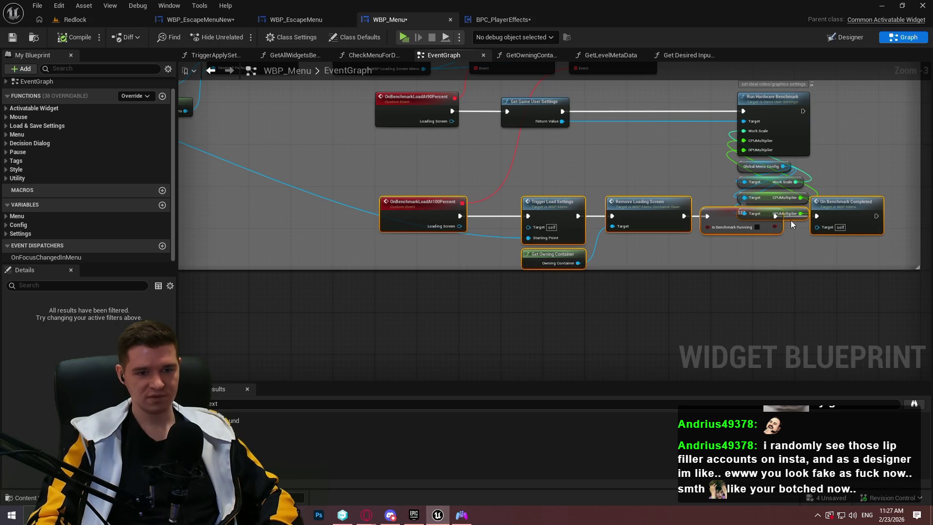
pyautogui.moveTo(407, 211); pyautogui.dragTo(414, 255)
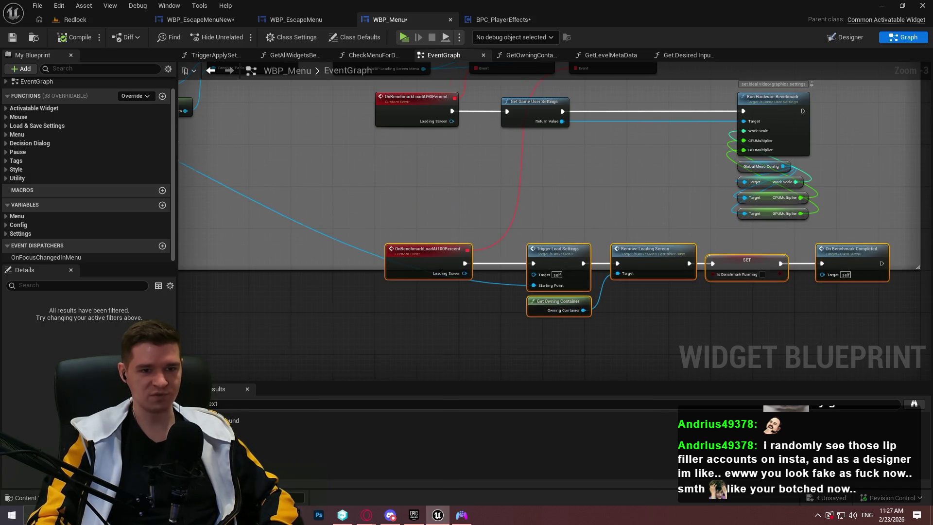
pyautogui.scroll(4, 585, 279)
pyautogui.moveTo(626, 235); pyautogui.dragTo(555, 235)
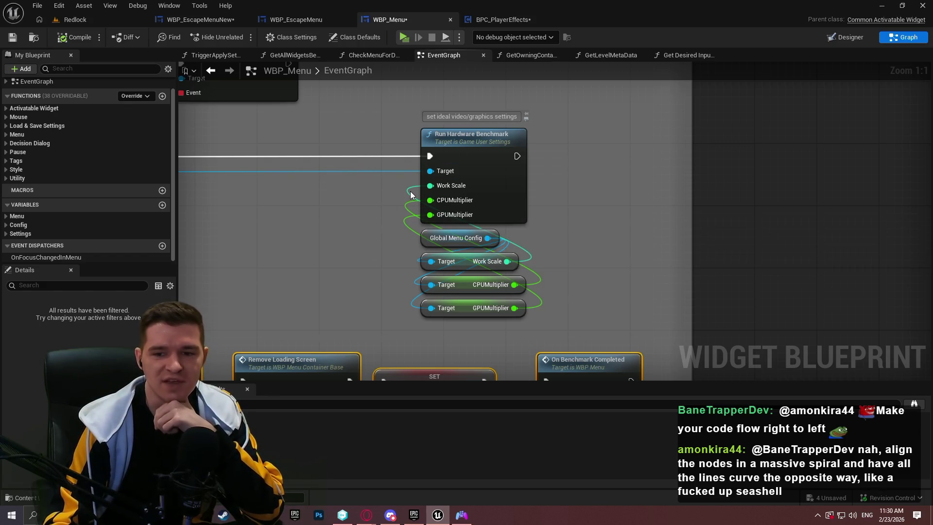
pyautogui.click(555, 238)
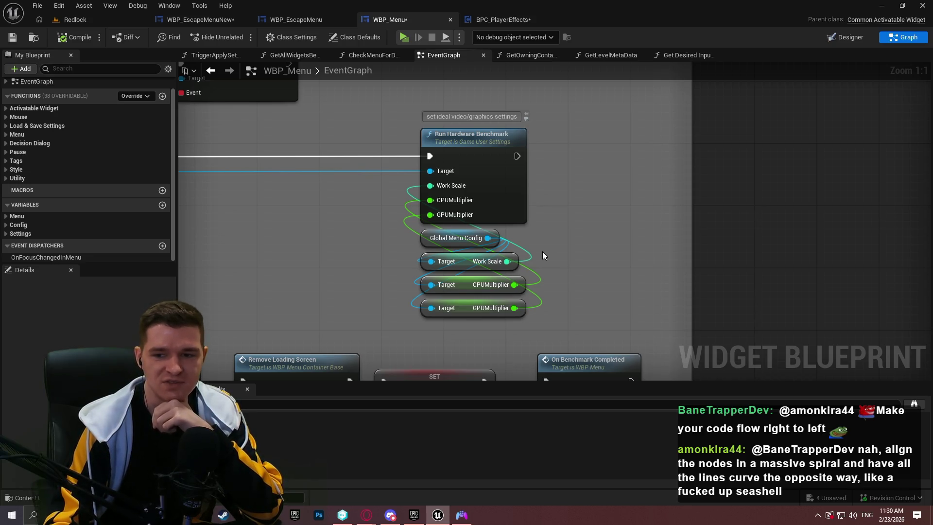
pyautogui.click(59, 5)
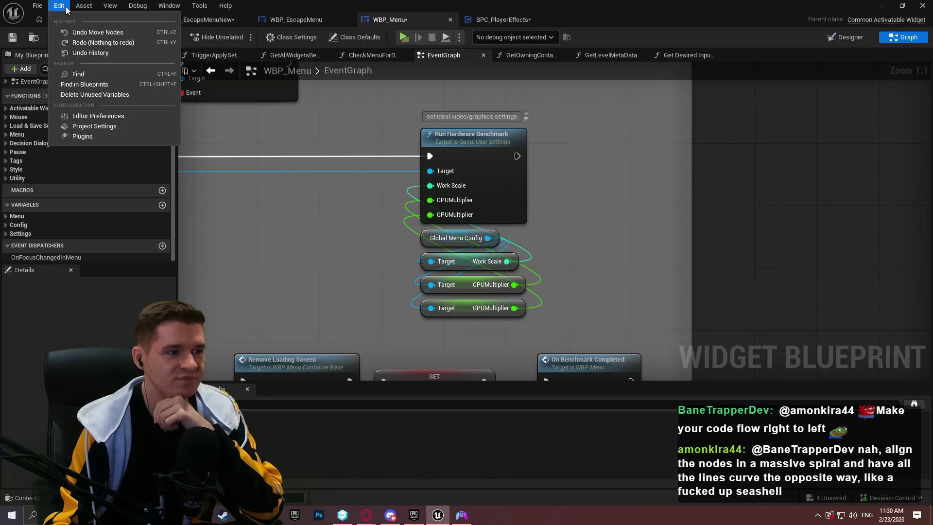
# Filter Editor Preferences by 'tangen', review the tangent settings, then clear the search
pyautogui.click(104, 116)
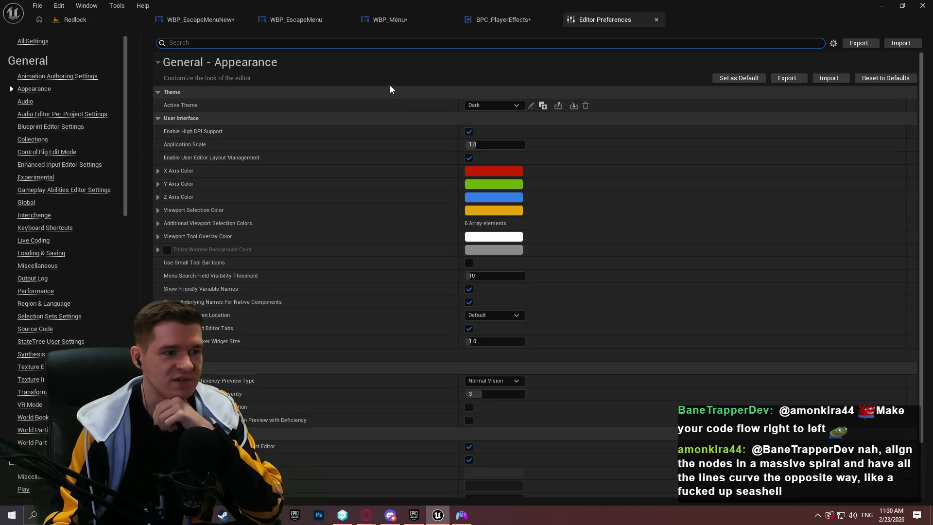
pyautogui.click(306, 46)
pyautogui.write('tangen')
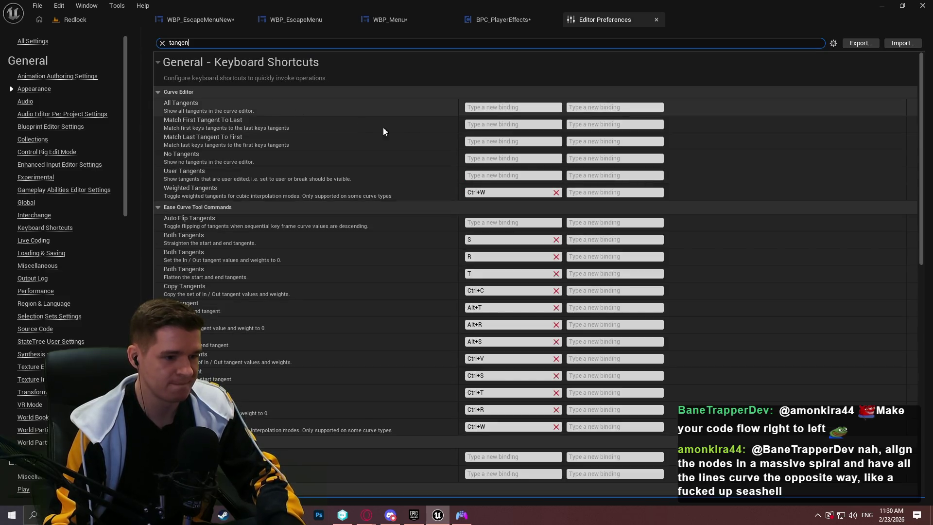
pyautogui.moveTo(921, 71); pyautogui.dragTo(929, 228)
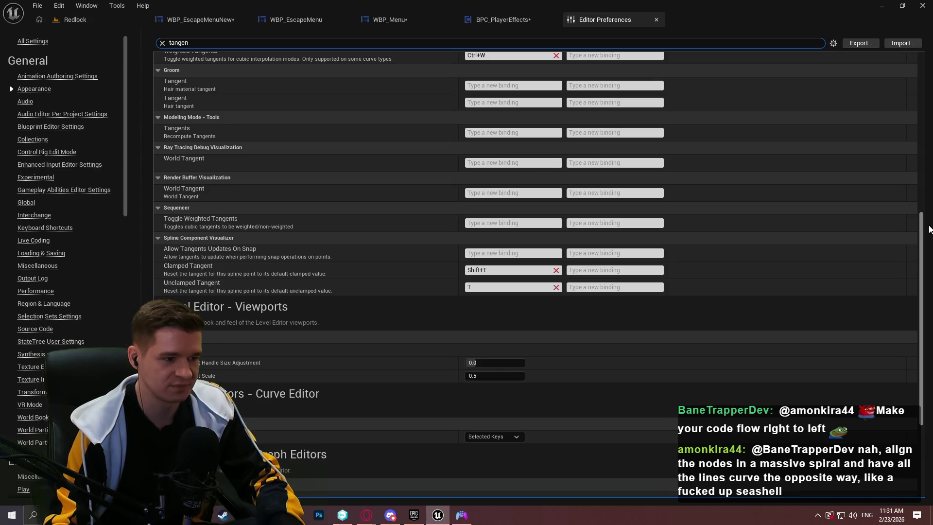
pyautogui.scroll(-3, 930, 228)
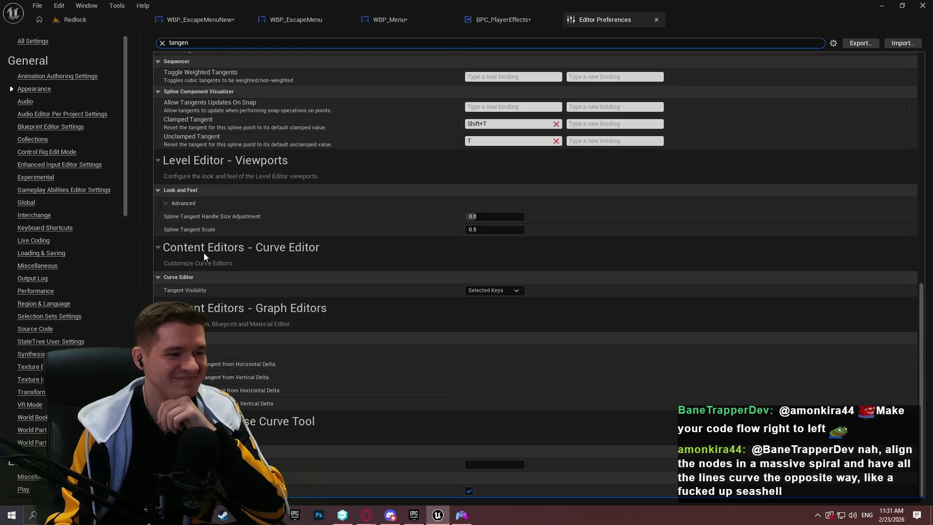
pyautogui.scroll(8, 253, 205)
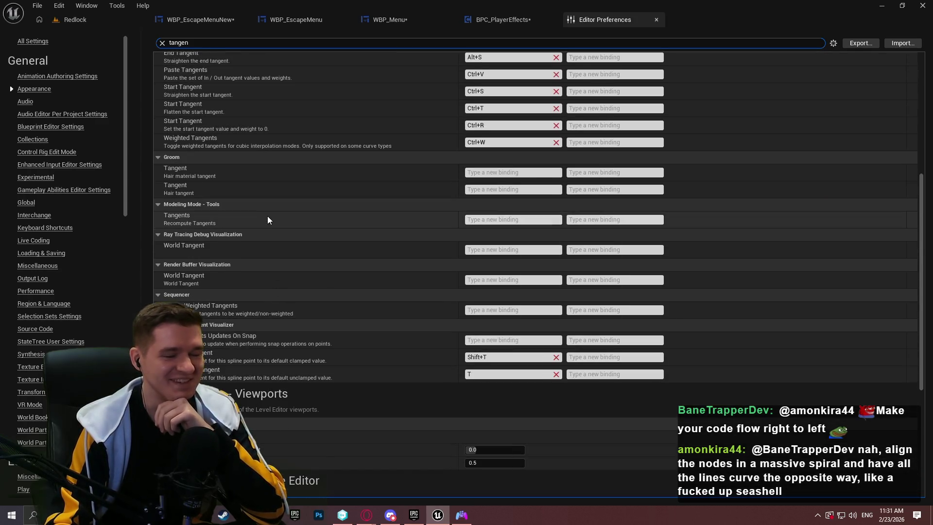
pyautogui.click(162, 43)
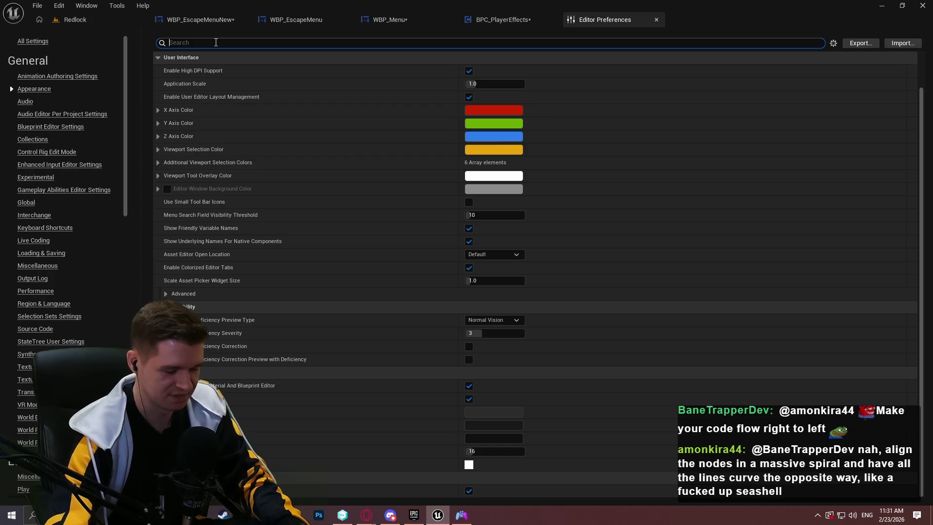
# Search preferences for 'forward sp' and set Forward Spline Tangent Horizontal and Vertical Delta X to 0
pyautogui.write('forward spline tan')
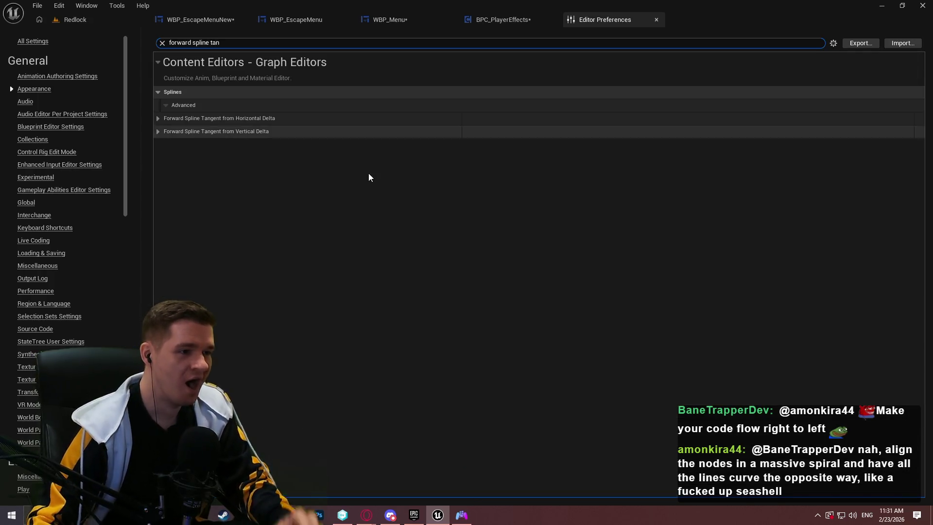
pyautogui.click(158, 119)
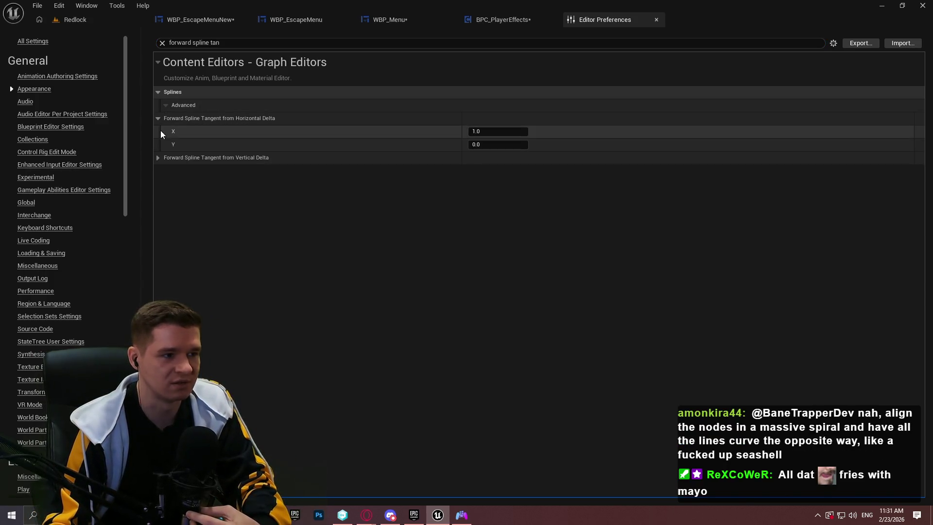
pyautogui.click(158, 158)
pyautogui.moveTo(191, 121)
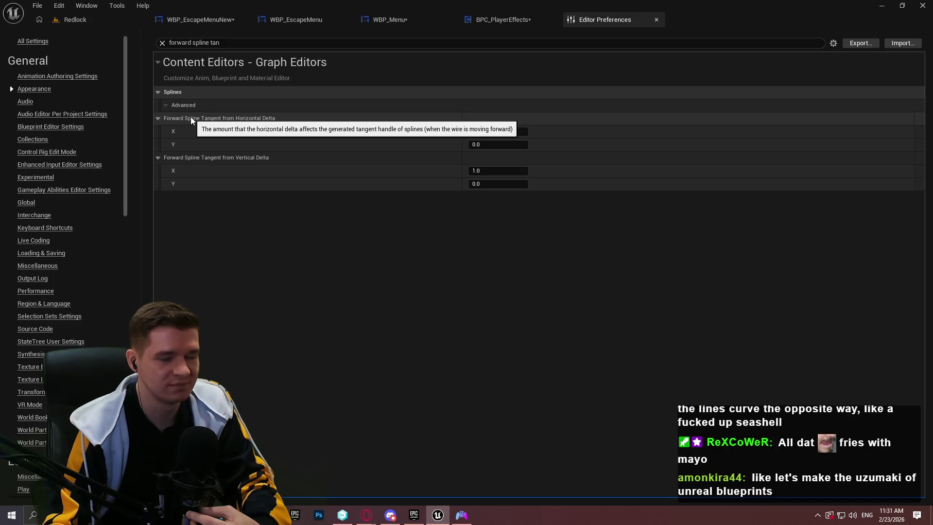
pyautogui.moveTo(205, 158)
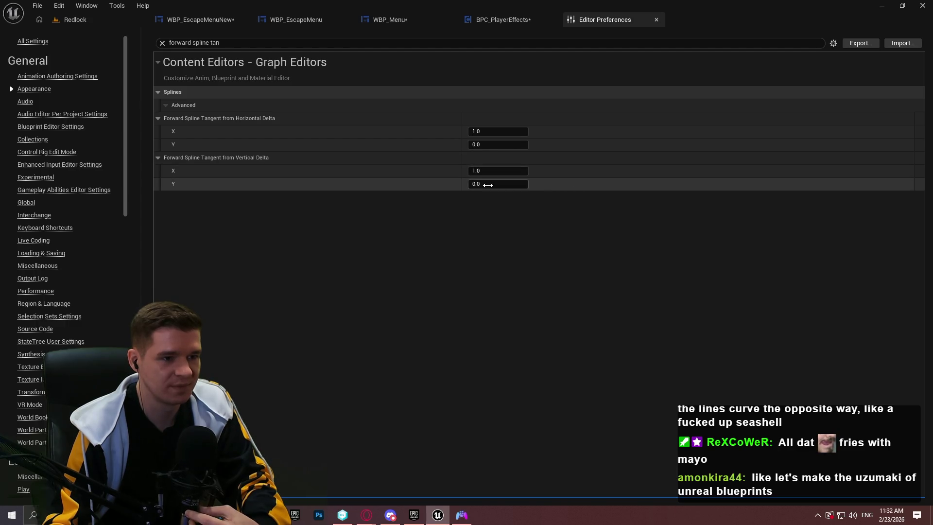
pyautogui.click(491, 131)
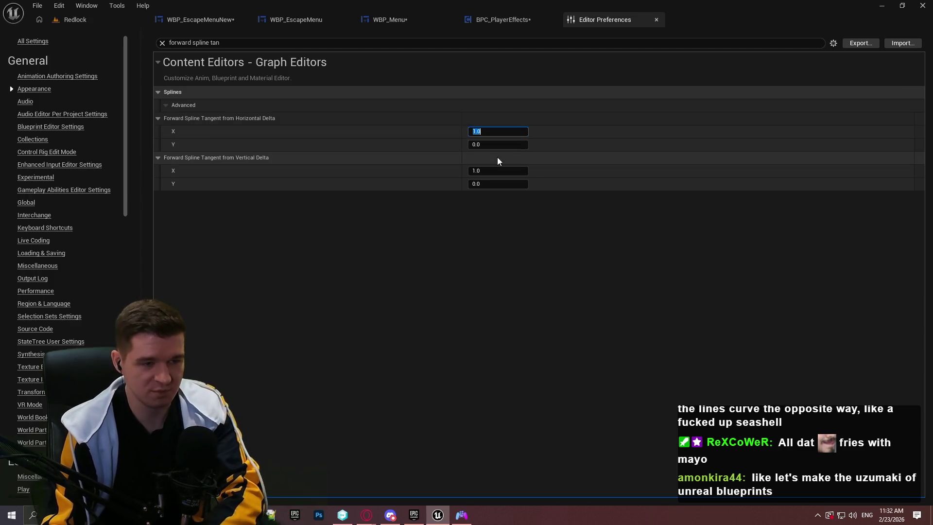
pyautogui.write('0')
pyautogui.click(508, 171)
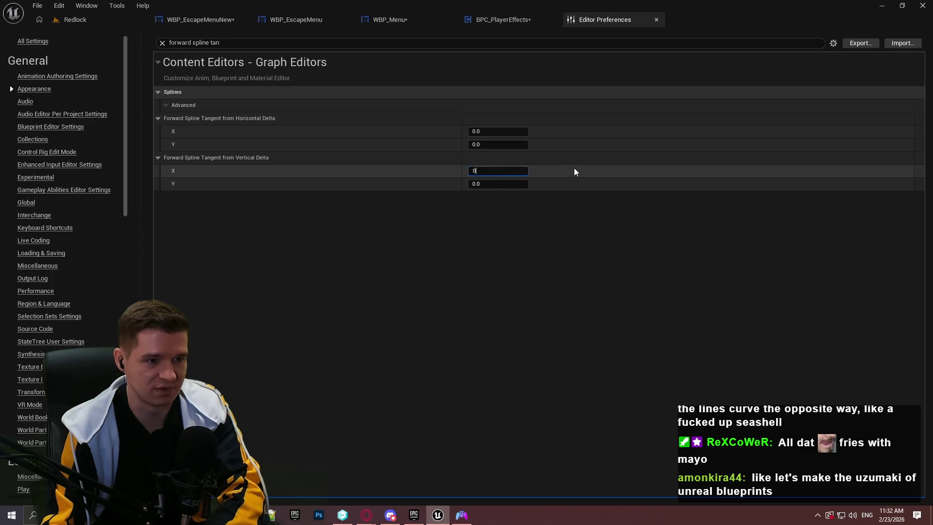
pyautogui.click(501, 21)
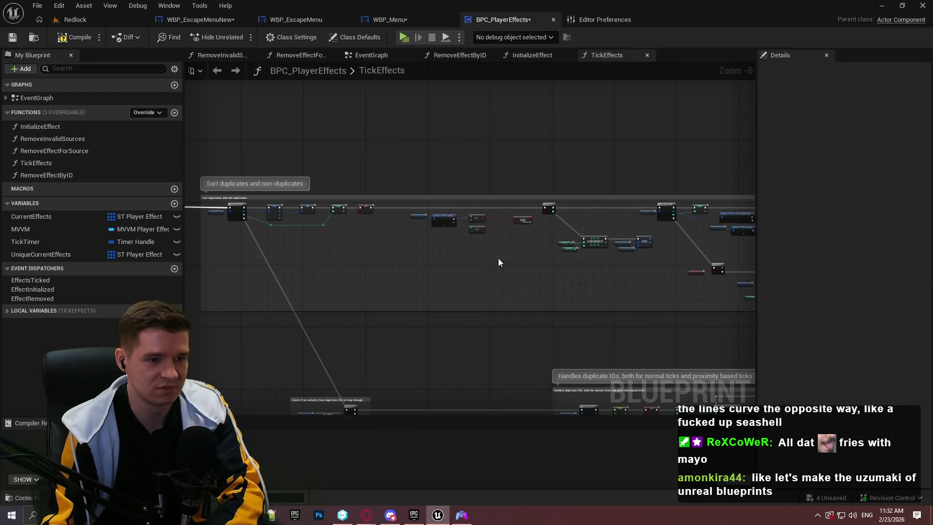
# Zoom and pan the TickEffects graph to the ablative, damage and removal comment blocks
pyautogui.scroll(4, 486, 255)
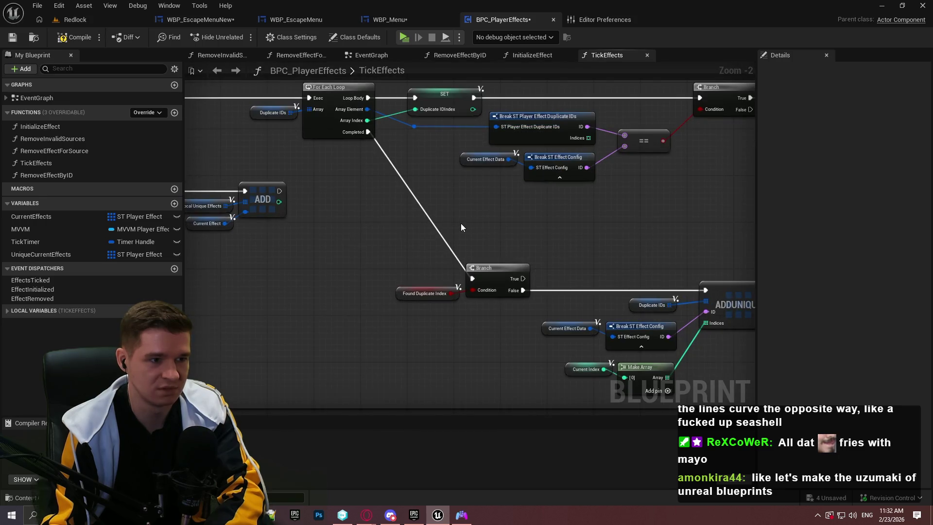
pyautogui.scroll(-4, 460, 227)
pyautogui.moveTo(467, 243)
pyautogui.mouseDown()
pyautogui.moveTo(530, 247)
pyautogui.moveTo(572, 166)
pyautogui.moveTo(374, 125)
pyautogui.mouseUp()
pyautogui.scroll(-3, 576, 176)
pyautogui.moveTo(705, 341)
pyautogui.mouseDown()
pyautogui.moveTo(472, 220)
pyautogui.moveTo(311, 203)
pyautogui.moveTo(220, 174)
pyautogui.mouseUp()
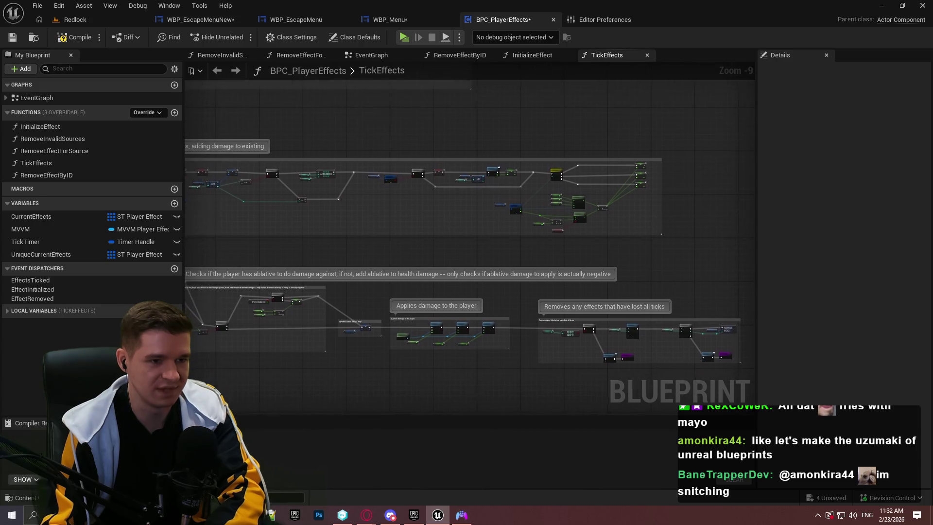
# Frame the Switch node and damage Select nodes, then bring up WBP_Menu's event graph
pyautogui.scroll(4, 640, 247)
pyautogui.scroll(5, 600, 299)
pyautogui.scroll(-5, 599, 299)
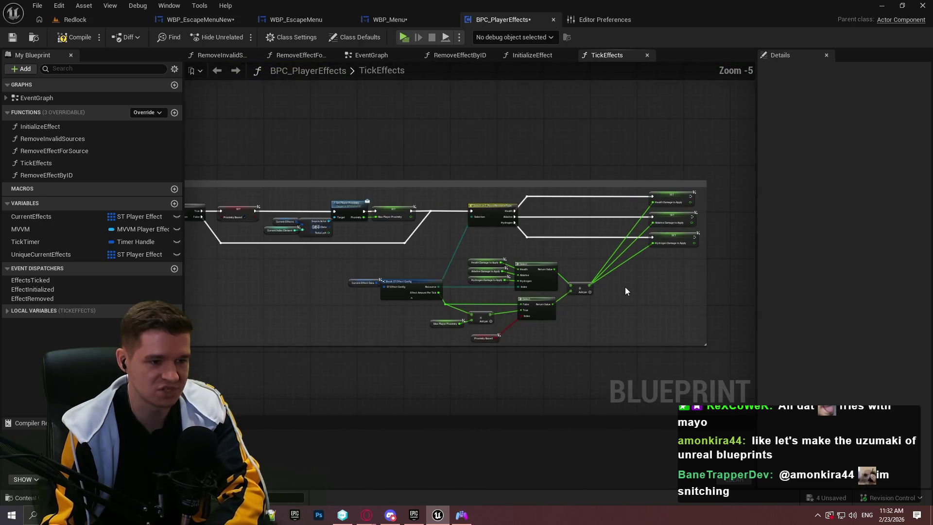
pyautogui.scroll(1, 566, 293)
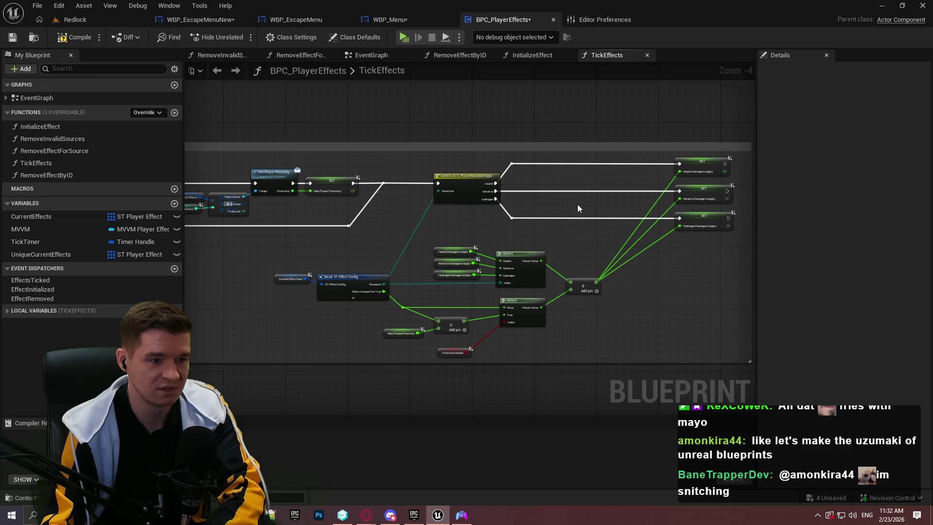
pyautogui.scroll(2, 534, 243)
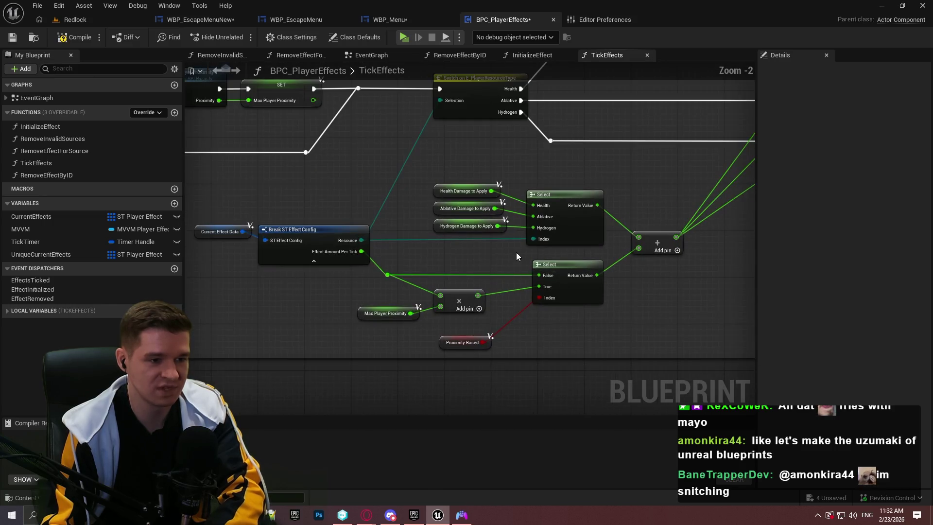
pyautogui.moveTo(458, 264)
pyautogui.mouseDown()
pyautogui.moveTo(465, 327)
pyautogui.moveTo(490, 342)
pyautogui.mouseUp()
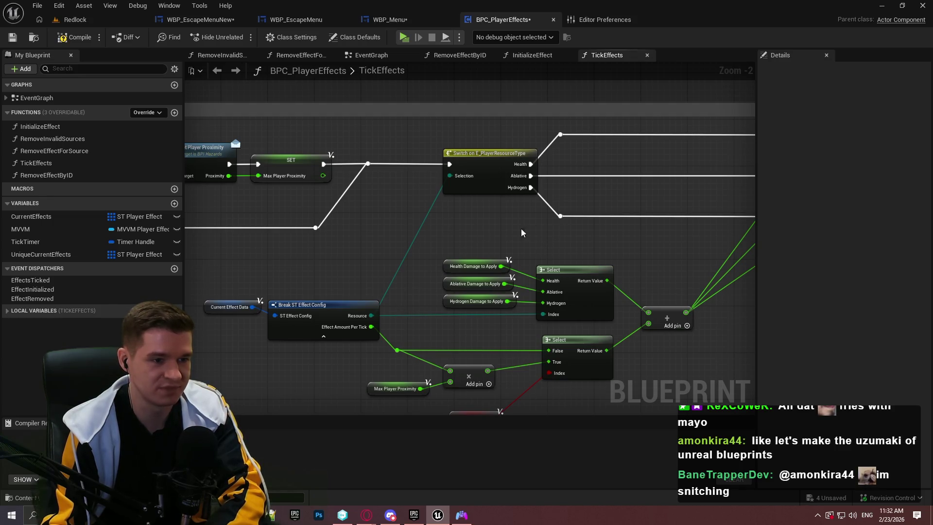
pyautogui.moveTo(690, 246)
pyautogui.mouseDown()
pyautogui.moveTo(627, 101)
pyautogui.moveTo(679, 284)
pyautogui.moveTo(669, 267)
pyautogui.mouseUp()
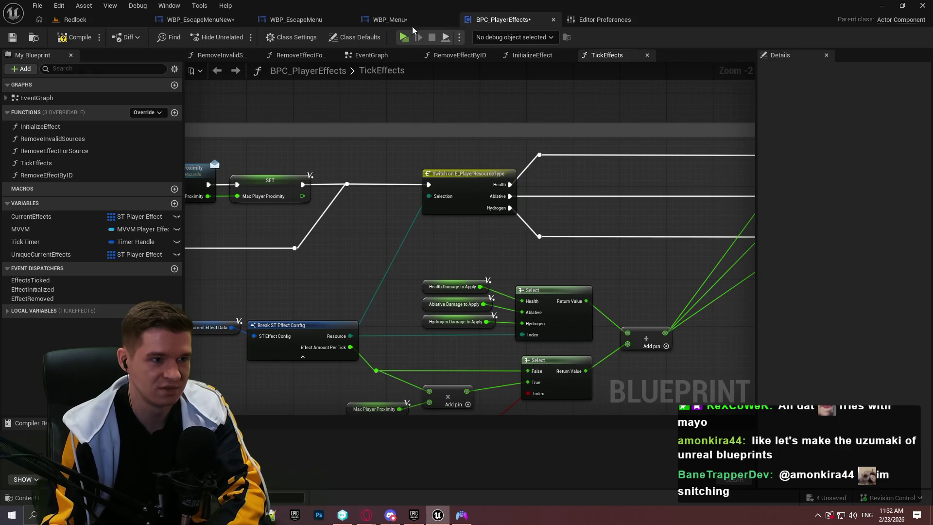
pyautogui.click(226, 22)
pyautogui.click(418, 22)
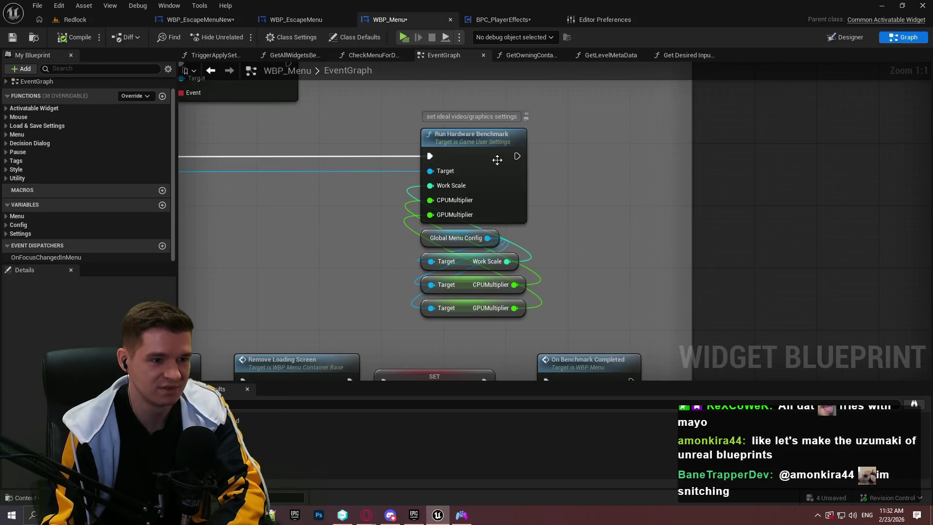
# Glance at BPC_PlayerEffects, then frame the benchmark load event nodes in WBP_Menu
pyautogui.click(499, 22)
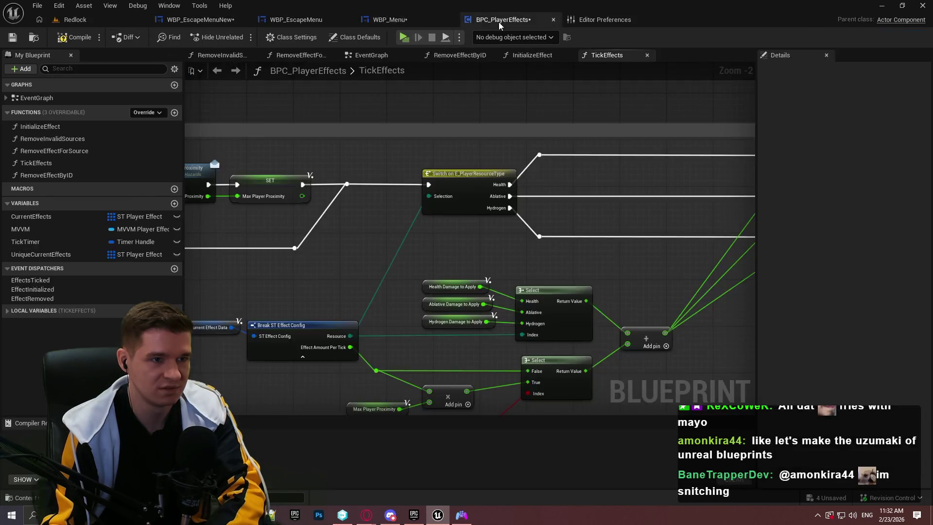
pyautogui.click(380, 20)
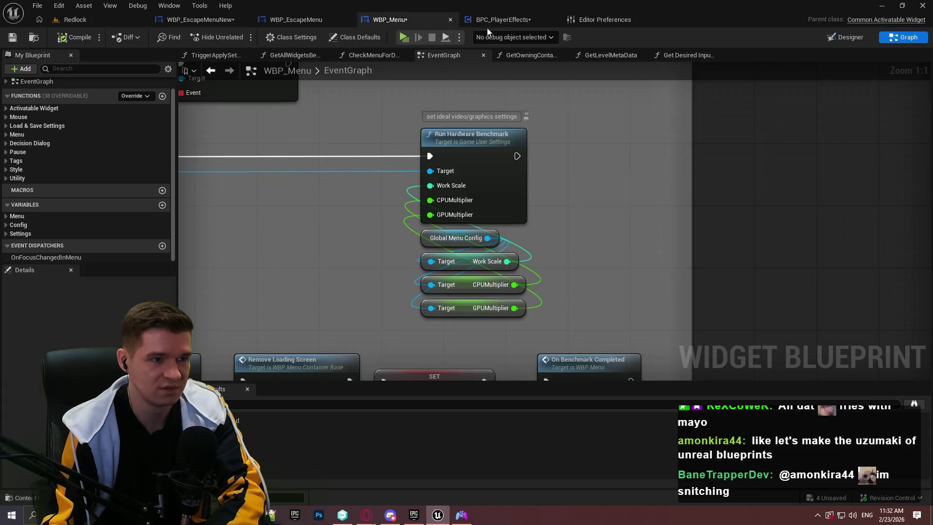
pyautogui.moveTo(600, 154)
pyautogui.mouseDown()
pyautogui.moveTo(801, 6)
pyautogui.moveTo(928, 124)
pyautogui.moveTo(719, 109)
pyautogui.moveTo(702, 131)
pyautogui.moveTo(627, 160)
pyautogui.mouseUp()
# Set Forward Spline Tangent Horizontal and Vertical Delta X back to 1 in Editor Preferences
pyautogui.click(607, 20)
pyautogui.click(492, 131)
pyautogui.write('1')
pyautogui.click(513, 170)
pyautogui.write('1')
pyautogui.press('Return')
# Check WBP_EscapeMenu and BPC_PlayerEffects, ending on WBP_Menu's full benchmark chain
pyautogui.click(311, 20)
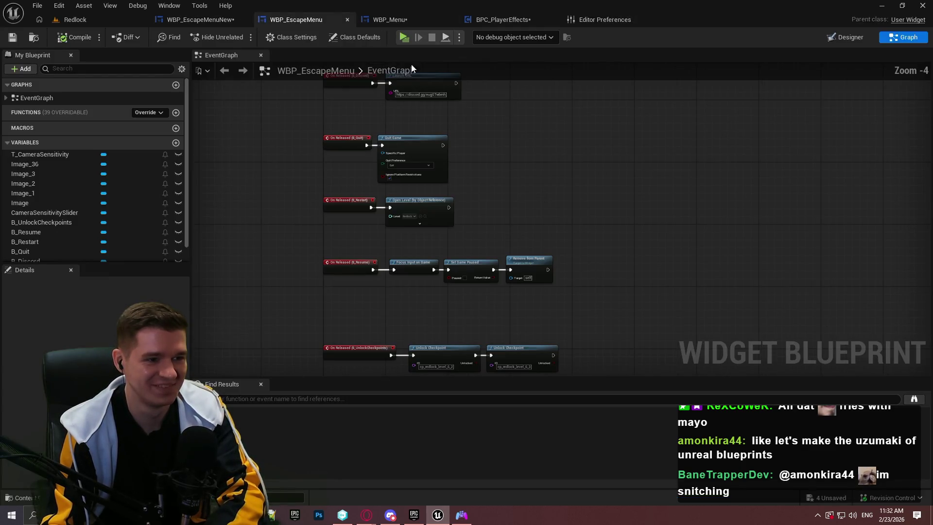
pyautogui.click(485, 17)
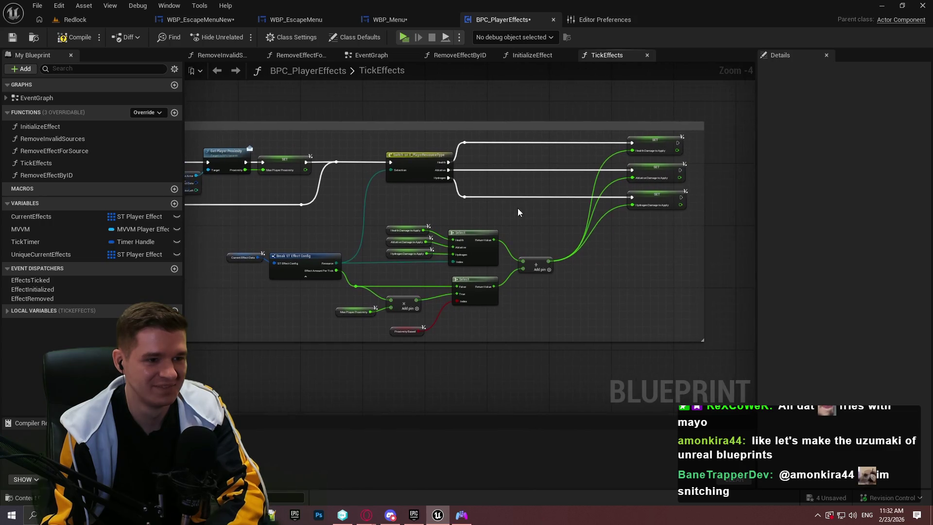
pyautogui.scroll(2, 518, 208)
pyautogui.click(595, 27)
pyautogui.click(311, 20)
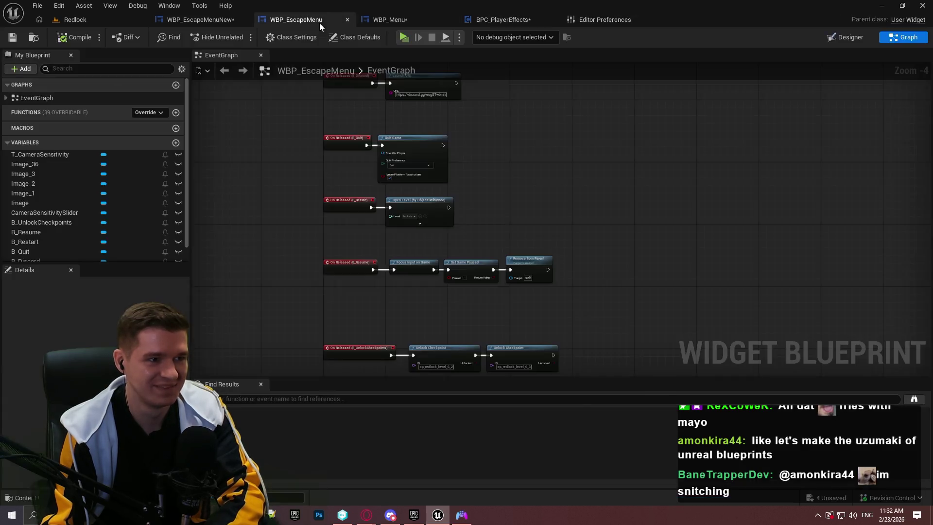
pyautogui.click(432, 21)
pyautogui.scroll(-1, 371, 150)
pyautogui.scroll(-2, 371, 151)
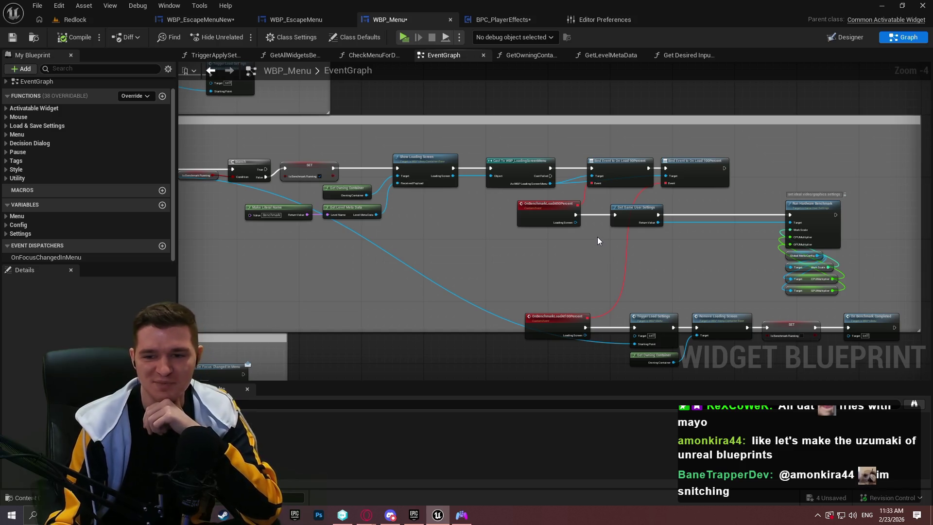
# Move Global Menu Config and its three multiplier getters left of Run Hardware Benchmark, then save WBP_Menu
pyautogui.scroll(4, 686, 253)
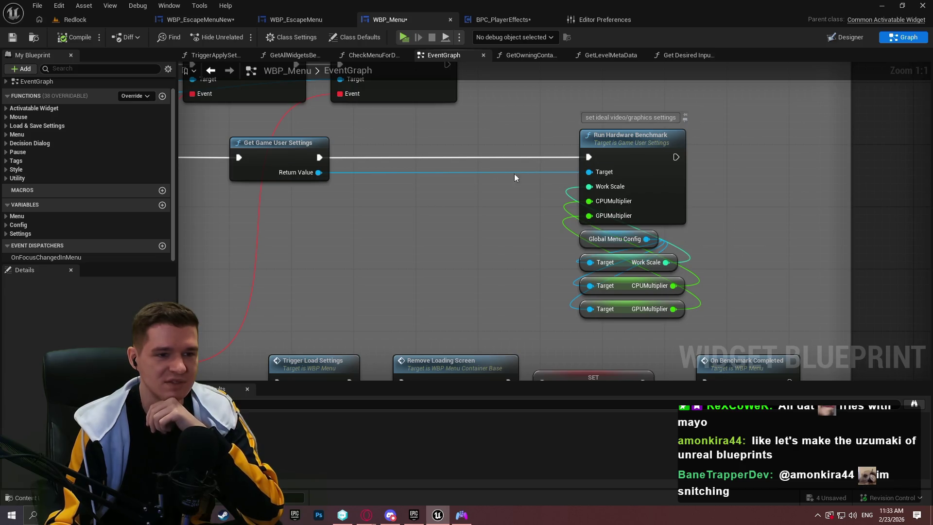
pyautogui.moveTo(590, 240)
pyautogui.mouseDown()
pyautogui.moveTo(473, 292)
pyautogui.moveTo(488, 286)
pyautogui.mouseUp()
pyautogui.moveTo(596, 335); pyautogui.dragTo(459, 241)
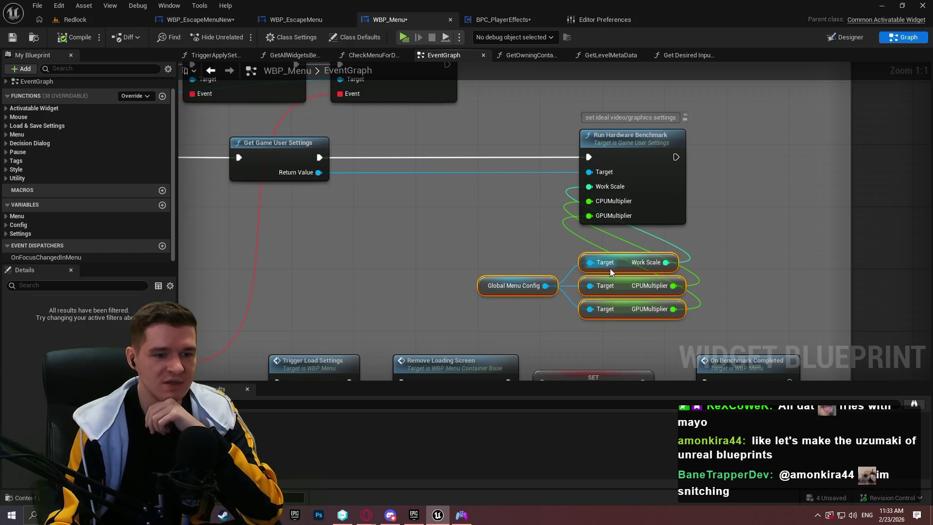
pyautogui.moveTo(632, 292)
pyautogui.mouseDown()
pyautogui.moveTo(485, 221)
pyautogui.moveTo(514, 221)
pyautogui.mouseUp()
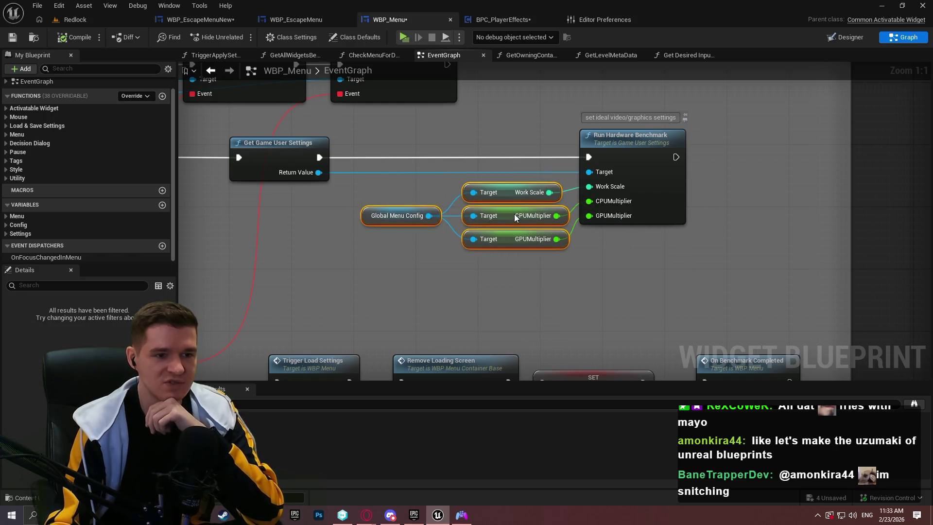
pyautogui.click(681, 290)
pyautogui.scroll(-2, 632, 284)
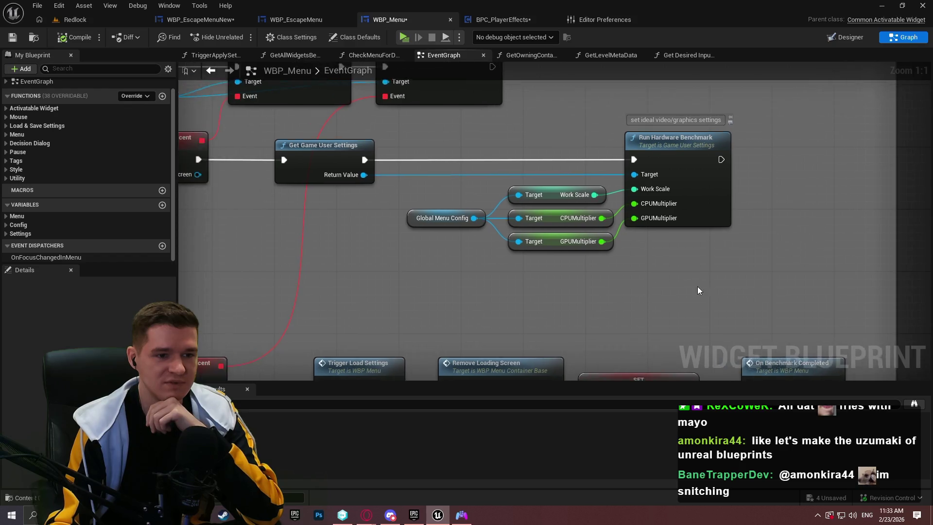
pyautogui.moveTo(733, 281); pyautogui.dragTo(503, 172)
pyautogui.click(718, 305)
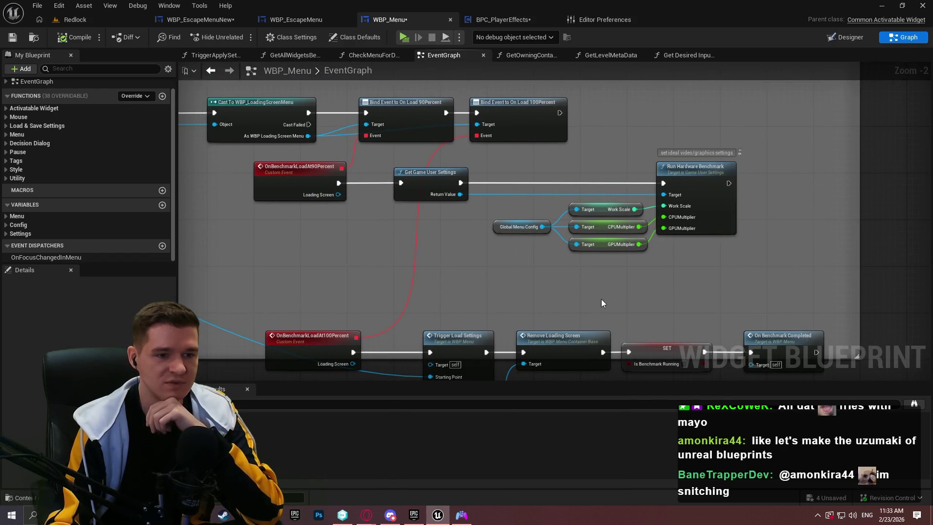
pyautogui.scroll(2, 632, 279)
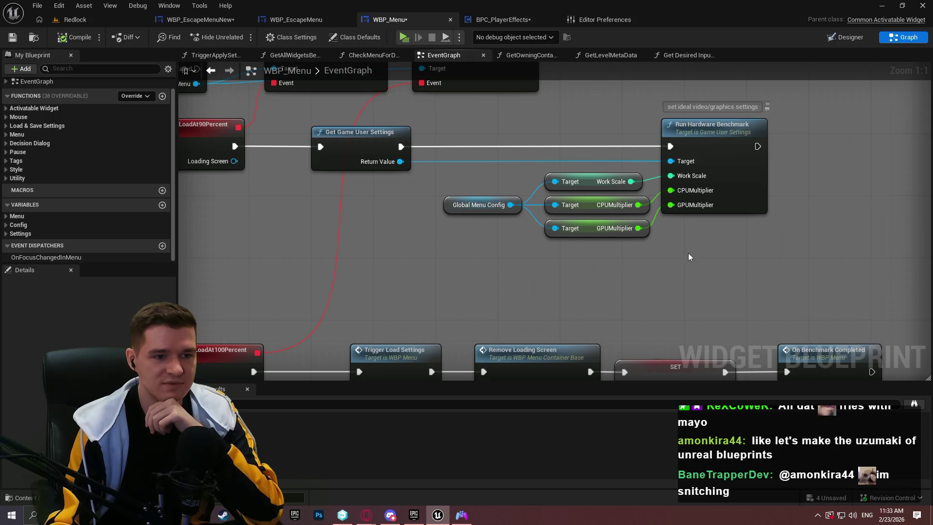
pyautogui.click(13, 38)
pyautogui.click(632, 20)
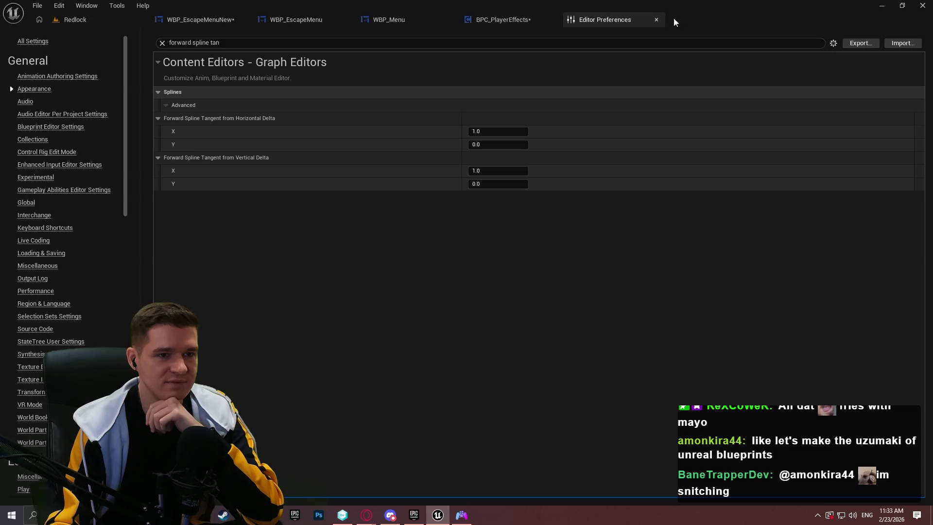
pyautogui.click(656, 20)
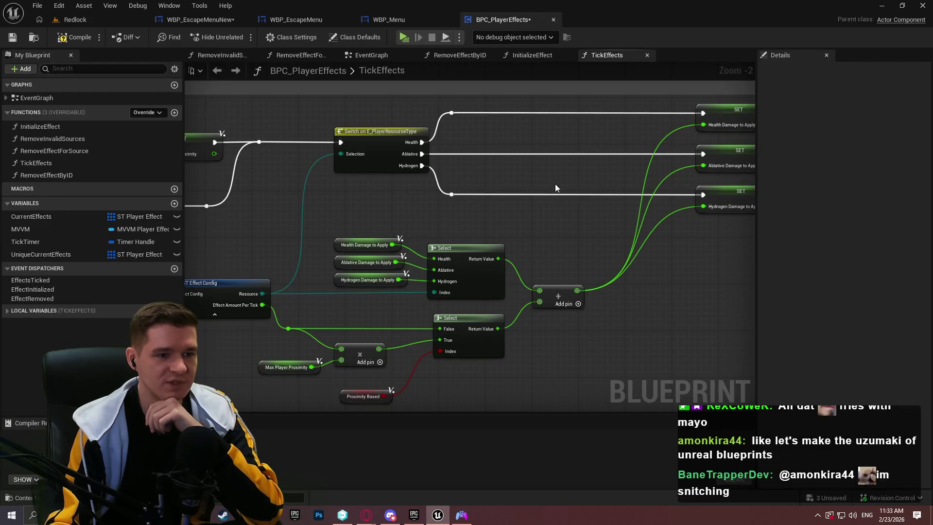
pyautogui.scroll(-3, 556, 183)
pyautogui.scroll(5, 611, 197)
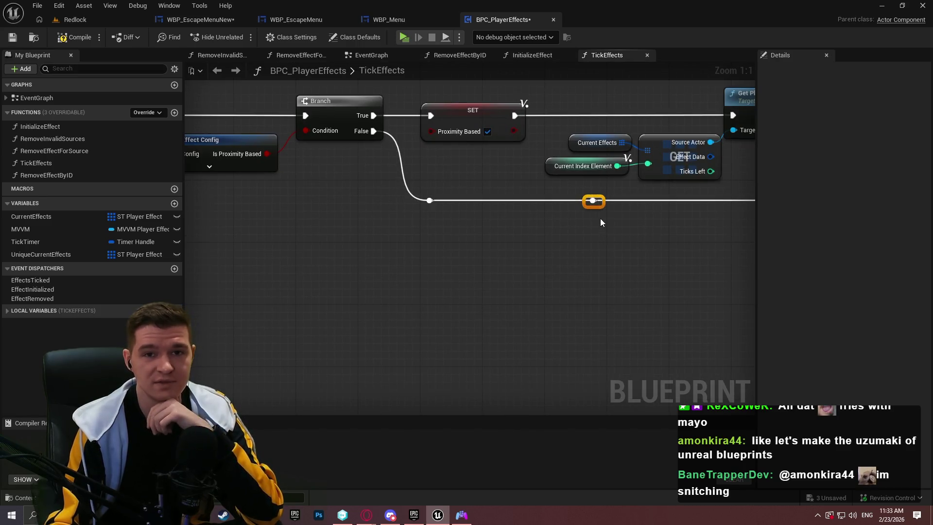
pyautogui.moveTo(600, 196)
pyautogui.mouseDown()
pyautogui.moveTo(632, 279)
pyautogui.moveTo(584, 219)
pyautogui.moveTo(561, 258)
pyautogui.mouseUp()
pyautogui.hotkey('ctrl', 'z')
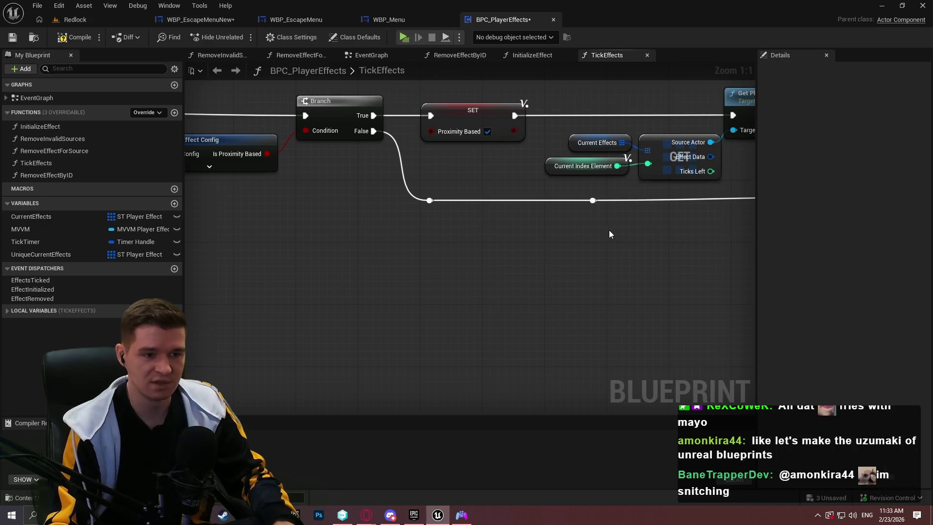
pyautogui.moveTo(430, 200); pyautogui.dragTo(530, 279)
pyautogui.write('redirect')
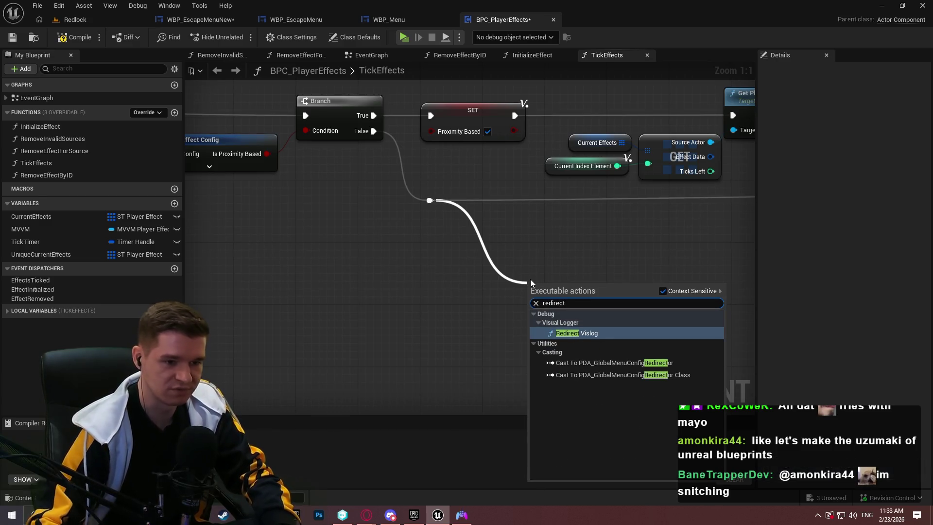
pyautogui.moveTo(494, 230); pyautogui.dragTo(436, 232)
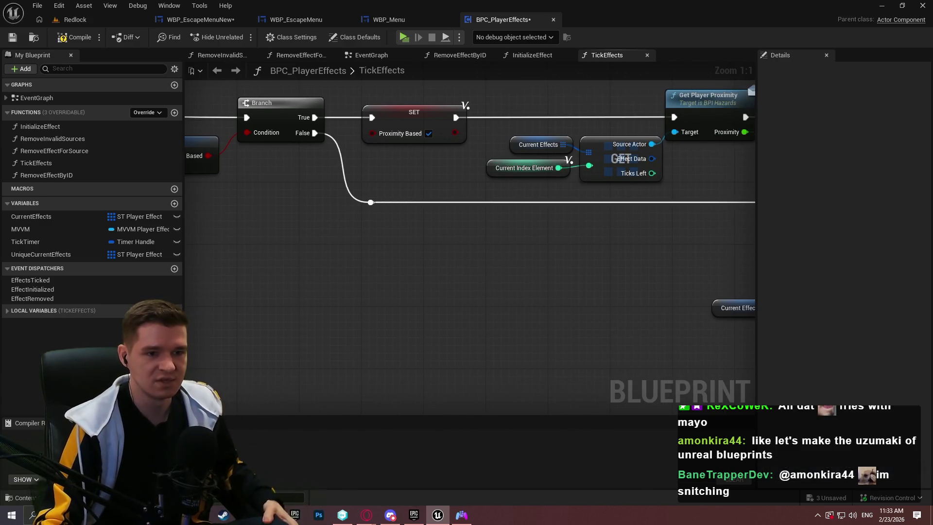
pyautogui.moveTo(408, 176); pyautogui.dragTo(461, 196)
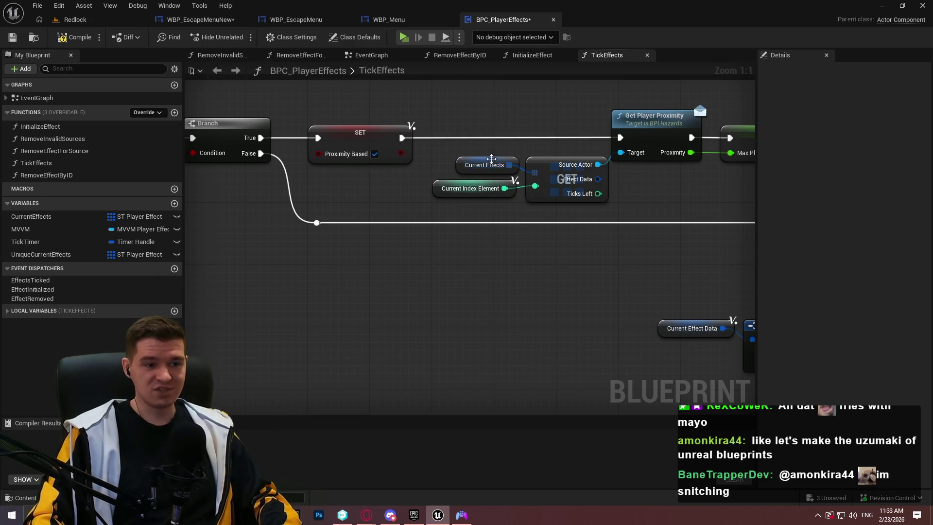
pyautogui.moveTo(456, 246)
pyautogui.mouseDown()
pyautogui.moveTo(367, 248)
pyautogui.moveTo(430, 286)
pyautogui.moveTo(477, 278)
pyautogui.moveTo(411, 287)
pyautogui.moveTo(419, 286)
pyautogui.mouseUp()
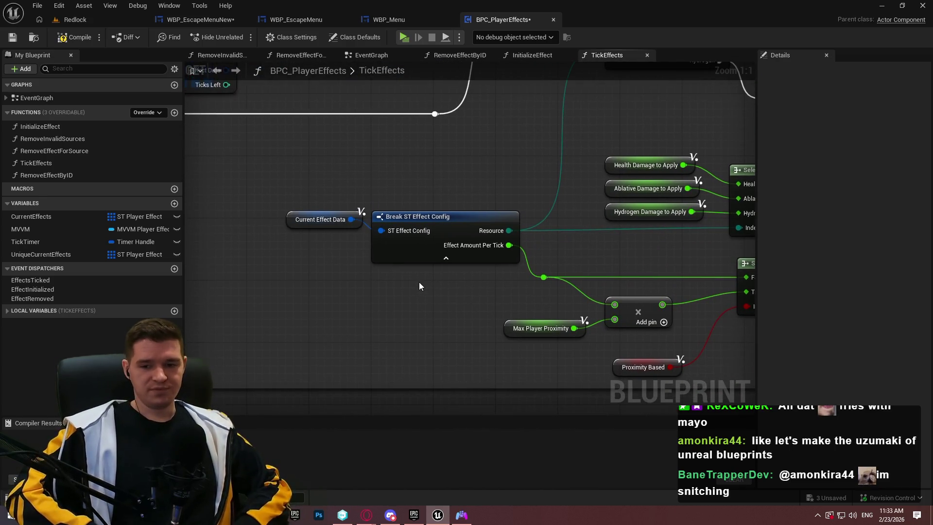
pyautogui.moveTo(588, 297); pyautogui.dragTo(474, 252)
pyautogui.scroll(-1, 473, 252)
pyautogui.moveTo(308, 249)
pyautogui.mouseDown()
pyautogui.moveTo(417, 275)
pyautogui.moveTo(727, 250)
pyautogui.mouseUp()
pyautogui.scroll(-4, 417, 275)
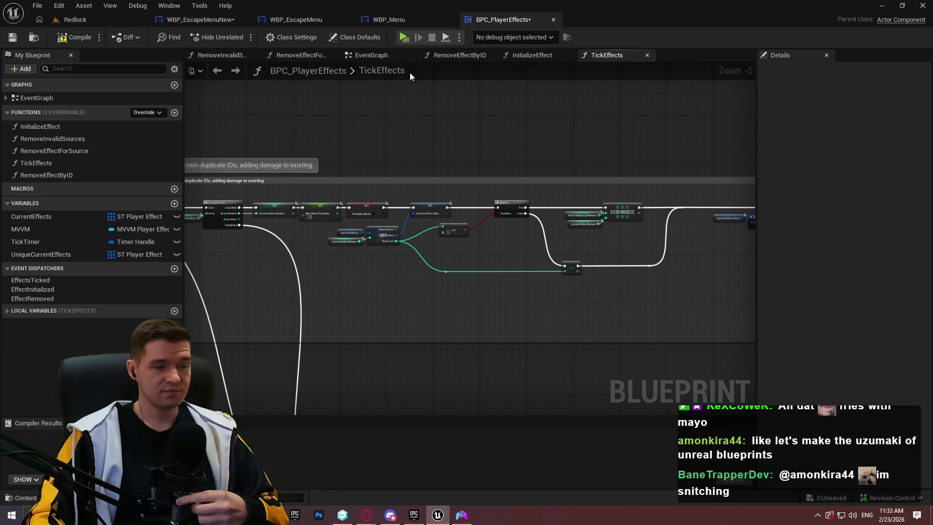
pyautogui.click(203, 19)
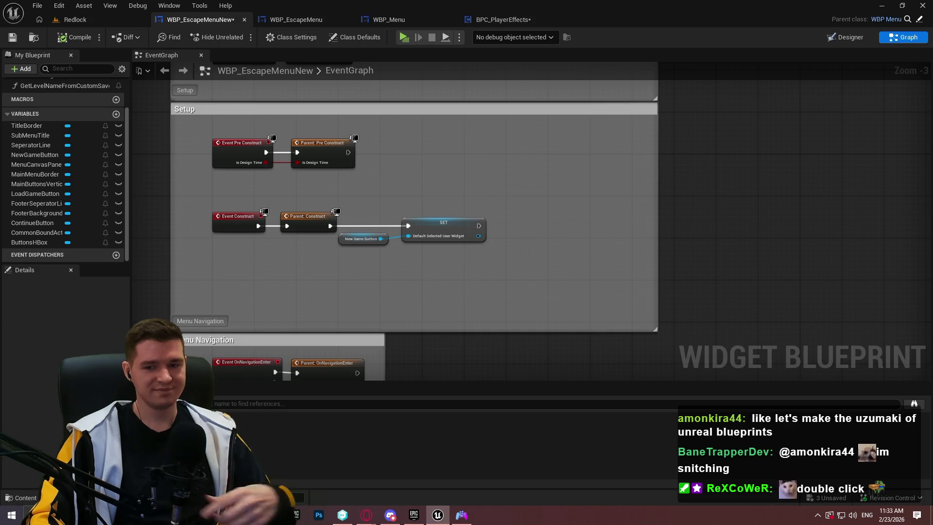
pyautogui.scroll(1, 424, 271)
pyautogui.scroll(-1, 425, 271)
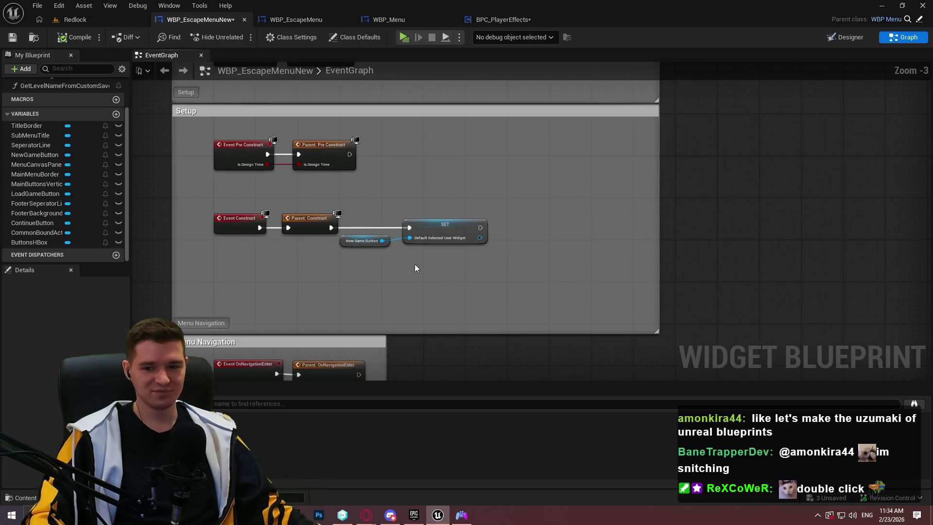
pyautogui.moveTo(523, 284); pyautogui.dragTo(560, 102)
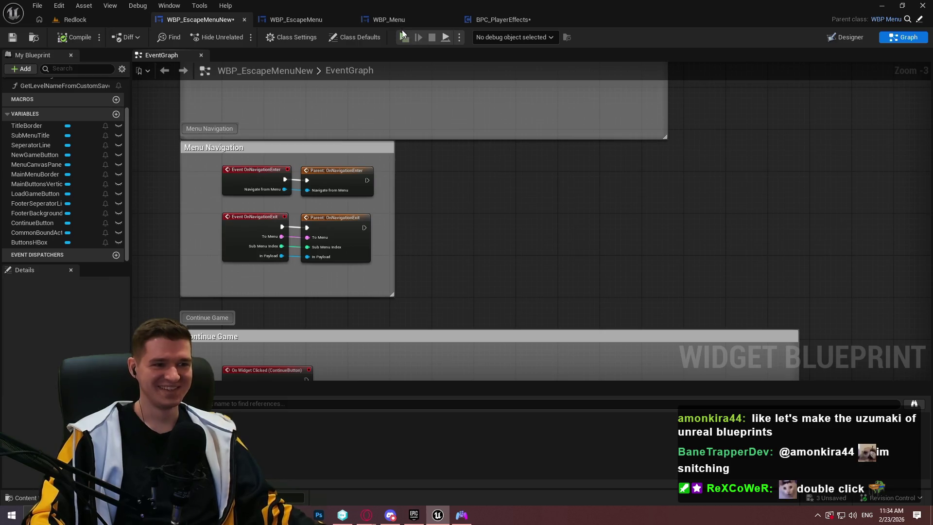
# Rework the Ticks Left wire in TickEffects with reroute points and reconnect it to the node input
pyautogui.click(295, 18)
pyautogui.click(481, 20)
pyautogui.scroll(4, 496, 273)
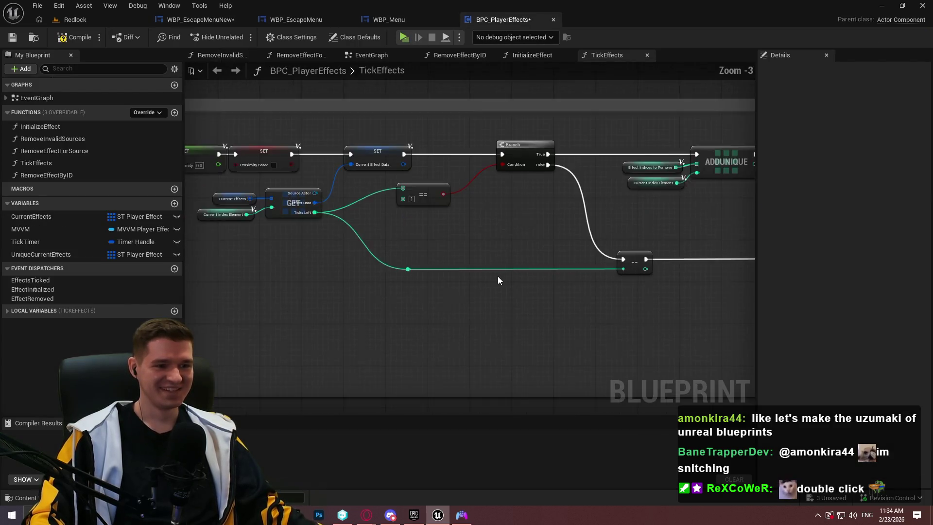
pyautogui.doubleClick(489, 269)
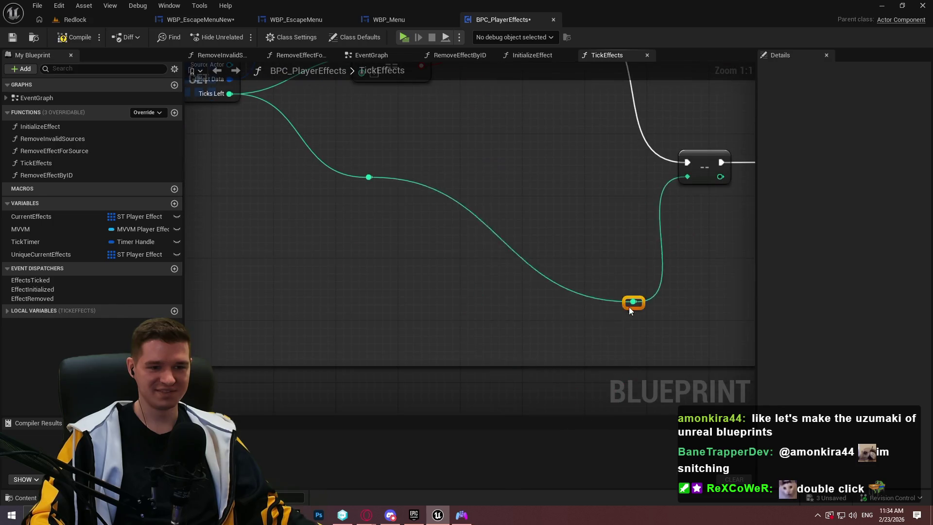
pyautogui.moveTo(494, 170); pyautogui.dragTo(470, 184)
pyautogui.doubleClick(544, 182)
pyautogui.moveTo(539, 179)
pyautogui.mouseDown()
pyautogui.moveTo(538, 93)
pyautogui.moveTo(532, 177)
pyautogui.mouseUp()
pyautogui.moveTo(601, 264); pyautogui.dragTo(402, 101)
pyautogui.press('Delete')
pyautogui.moveTo(369, 179)
pyautogui.mouseDown()
pyautogui.moveTo(713, 177)
pyautogui.moveTo(650, 177)
pyautogui.mouseUp()
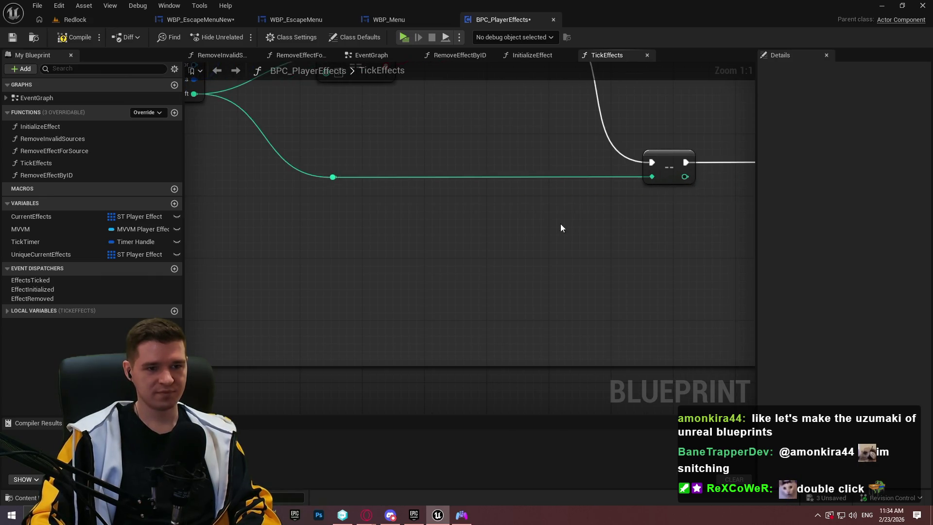
# Return to WBP_EscapeMenuNew, centring Play Game and nudging the Load Game section down
pyautogui.click(299, 20)
pyautogui.click(184, 20)
pyautogui.scroll(-3, 307, 93)
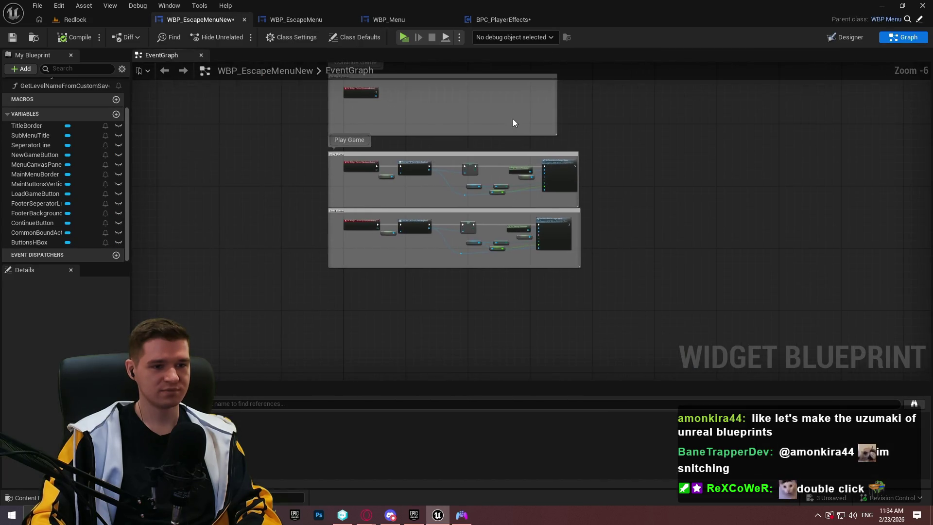
pyautogui.scroll(3, 410, 121)
pyautogui.moveTo(411, 123)
pyautogui.mouseDown()
pyautogui.moveTo(579, 32)
pyautogui.moveTo(554, 38)
pyautogui.moveTo(509, 88)
pyautogui.mouseUp()
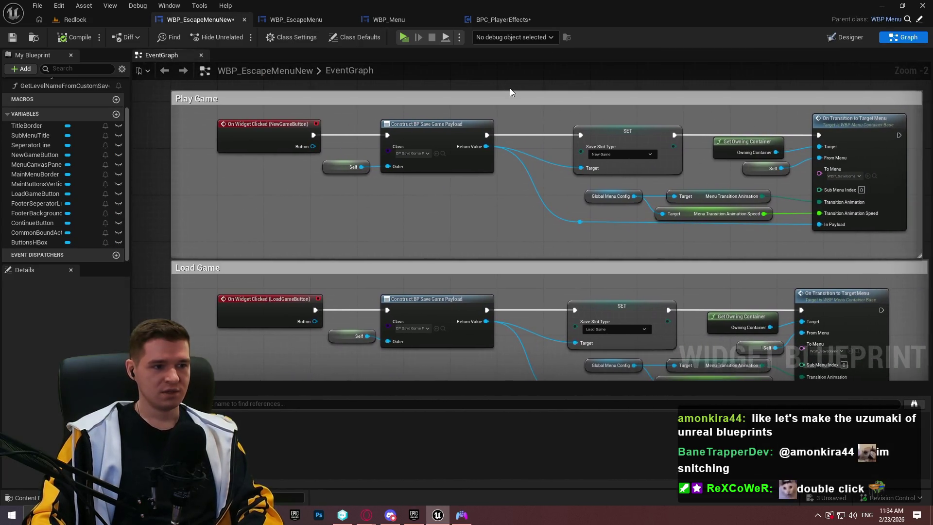
pyautogui.moveTo(481, 215)
pyautogui.mouseDown()
pyautogui.moveTo(417, 230)
pyautogui.moveTo(479, 229)
pyautogui.moveTo(459, 173)
pyautogui.mouseUp()
pyautogui.moveTo(446, 229); pyautogui.dragTo(446, 238)
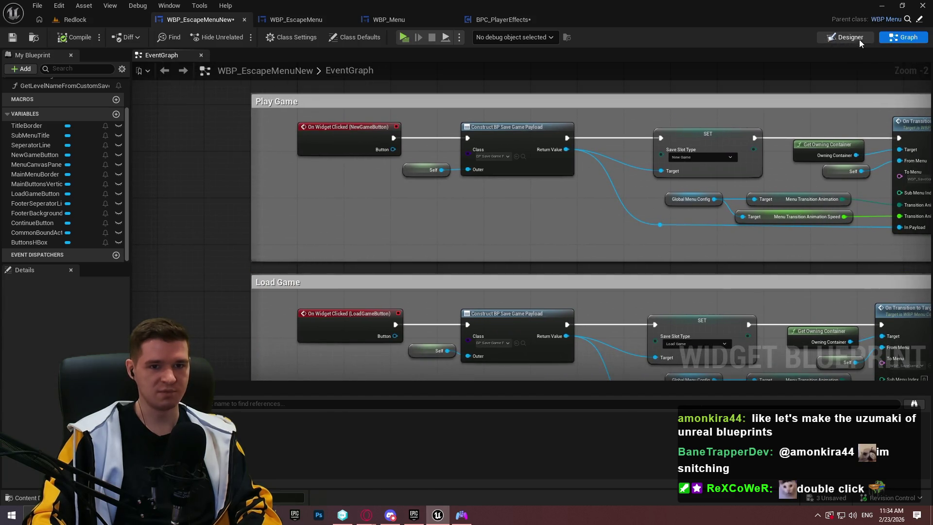
pyautogui.click(851, 38)
# Rename ContinueButton, NewGameButton and LoadGameButton to ResumeButton, RestartButton and QuitButton, then compile and save
pyautogui.click(68, 341)
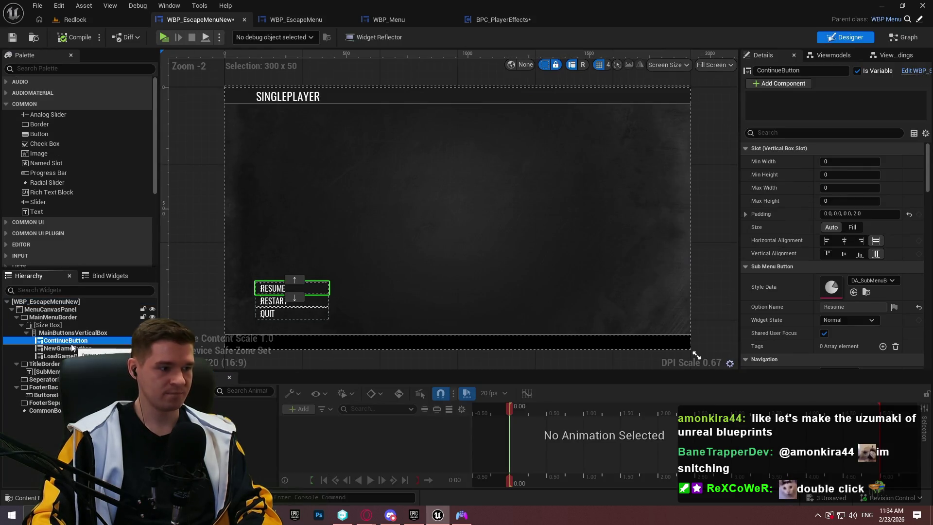
pyautogui.press('F2')
pyautogui.write('R')
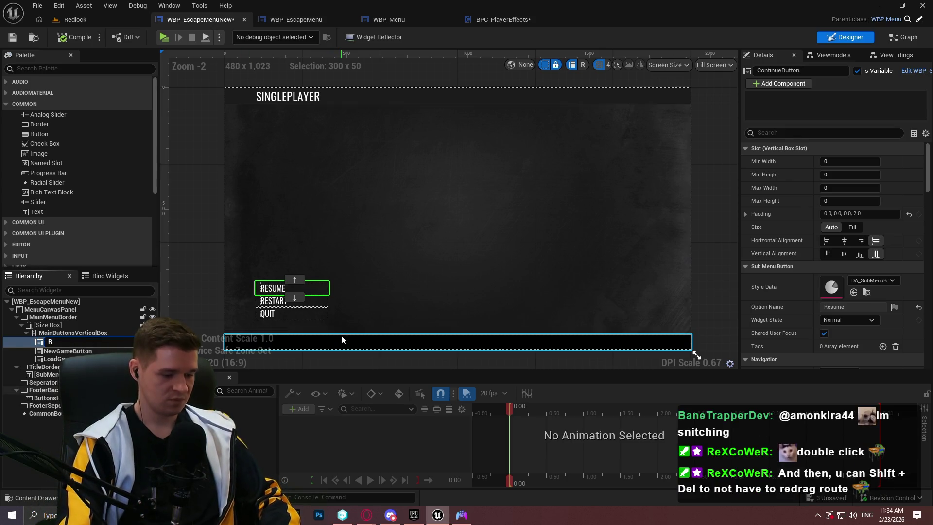
pyautogui.write('esumeButton')
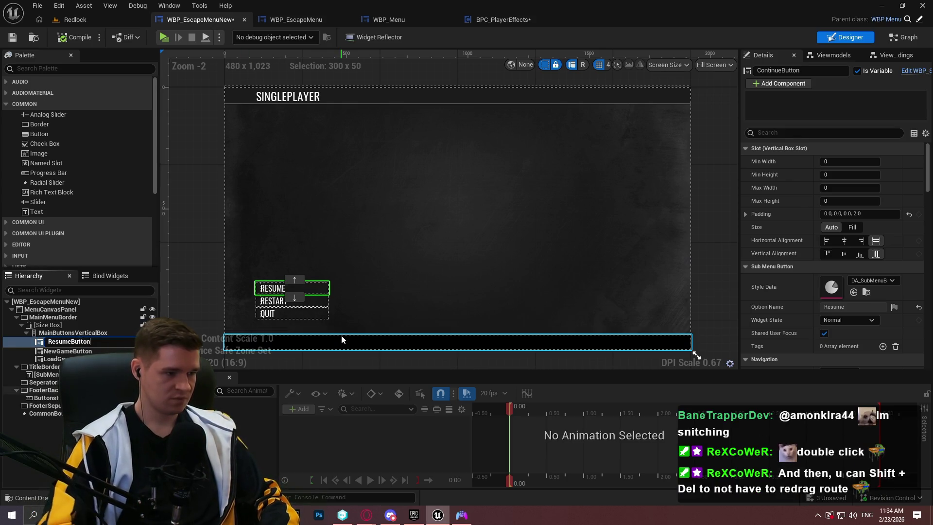
pyautogui.press('Return')
pyautogui.click(63, 349)
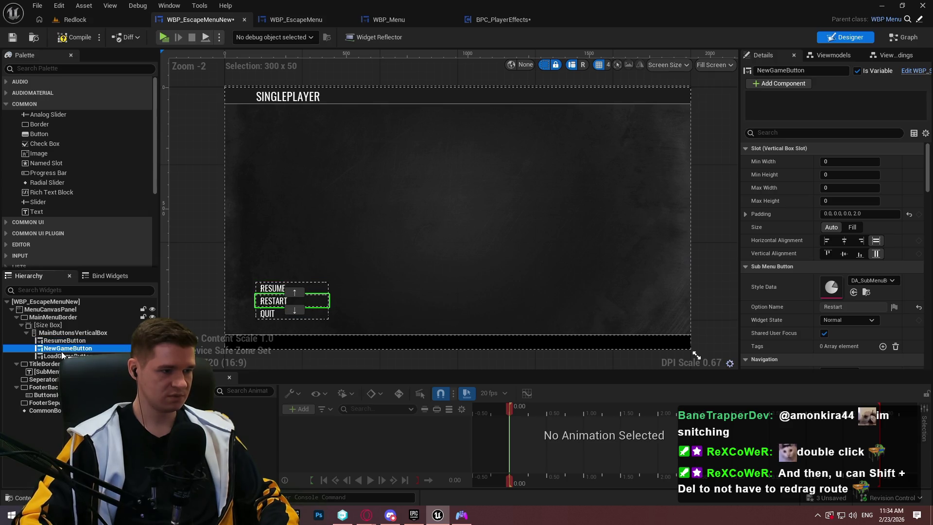
pyautogui.press('F2')
pyautogui.write('RestartButton')
pyautogui.press('Return')
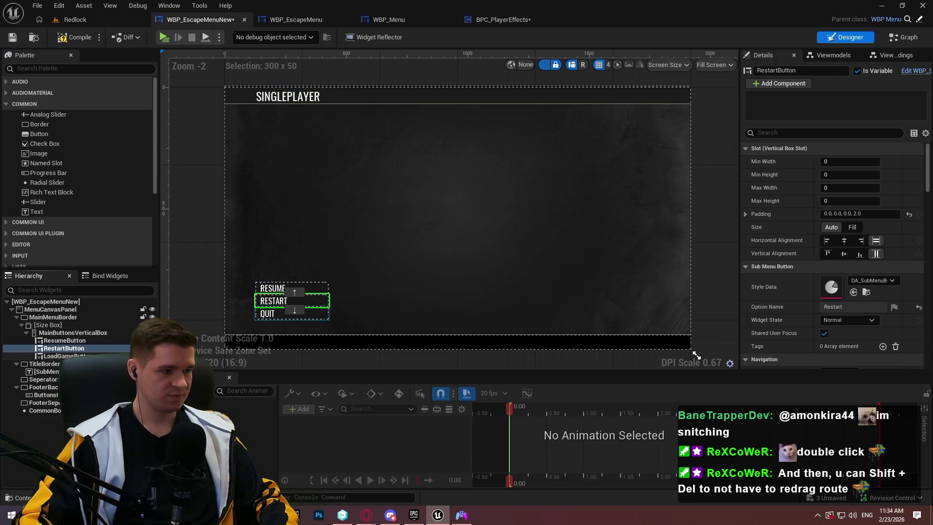
pyautogui.press('Down')
pyautogui.press('F2')
pyautogui.write('Quit')
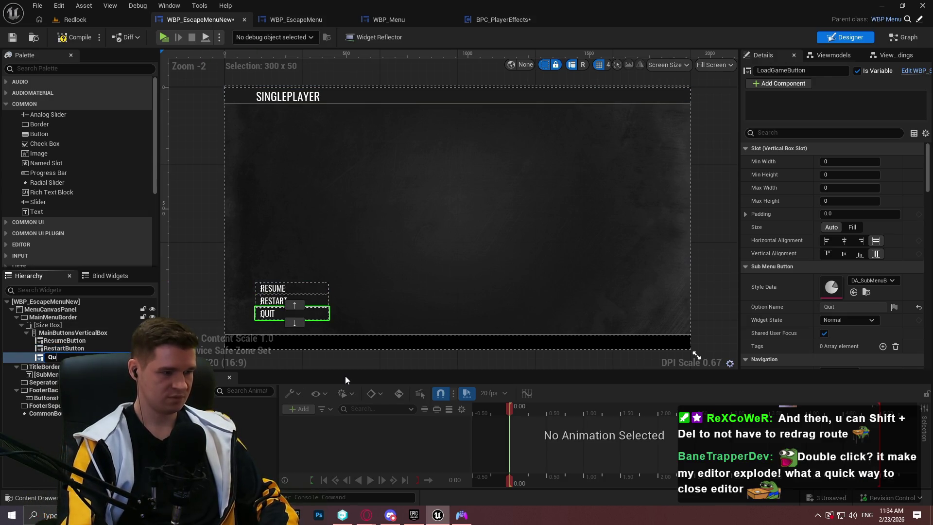
pyautogui.write('Button')
pyautogui.press('Return')
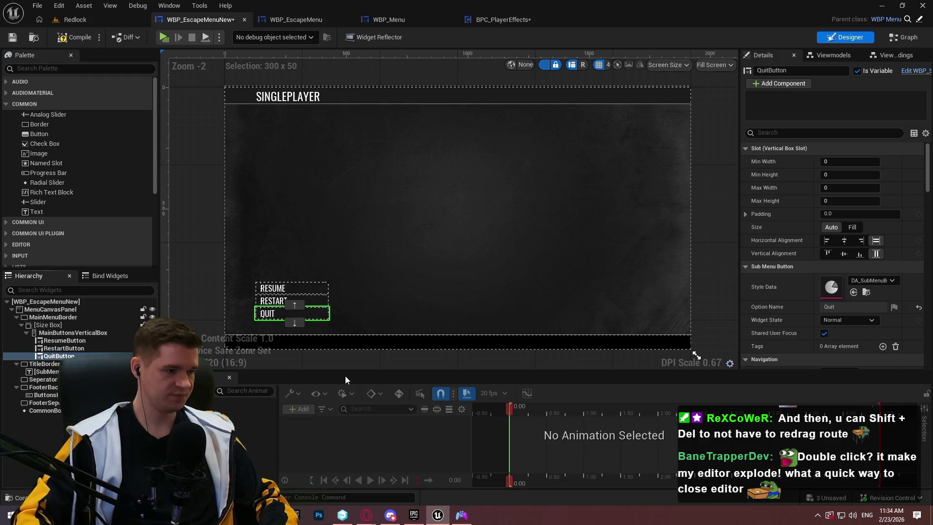
pyautogui.click(73, 37)
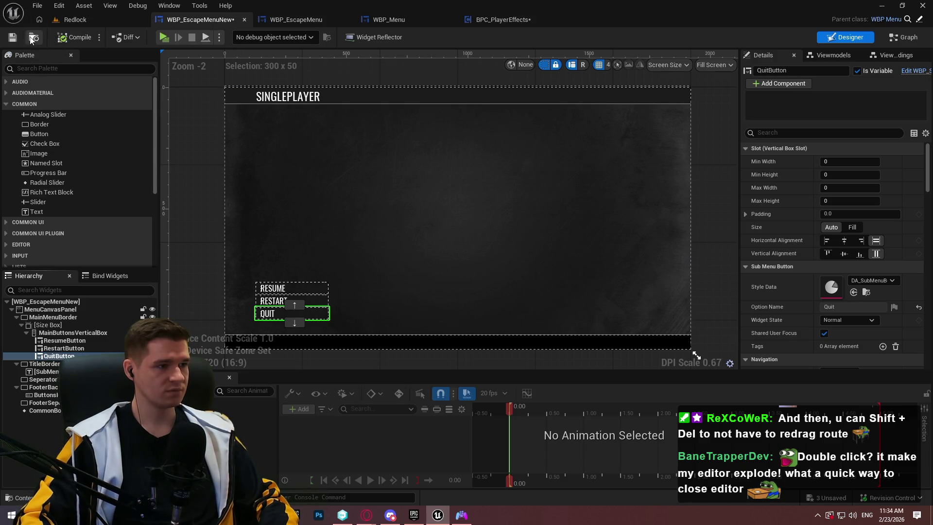
pyautogui.hotkey('ctrl', 's')
# Detach the SINGLEPLAYER title from its string table, retitle it GAME PAUSED, then compile and save
pyautogui.click(287, 96)
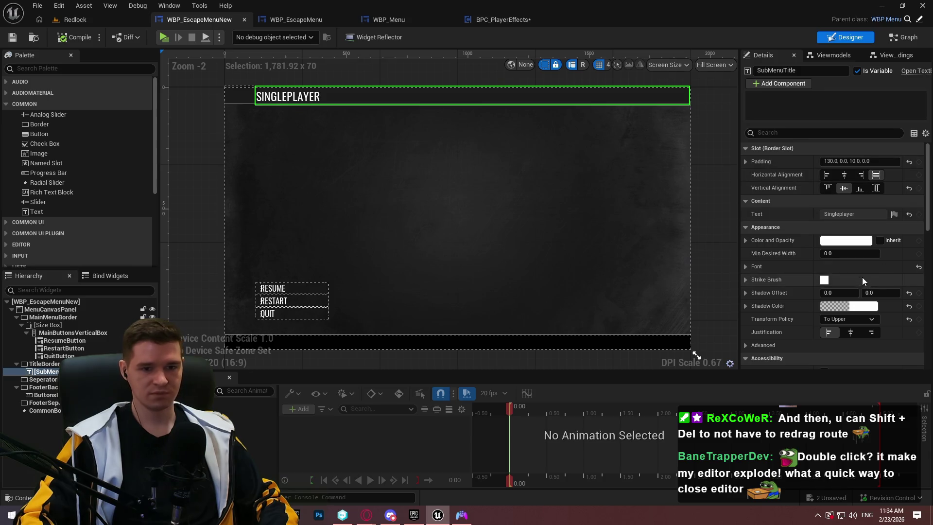
pyautogui.click(893, 214)
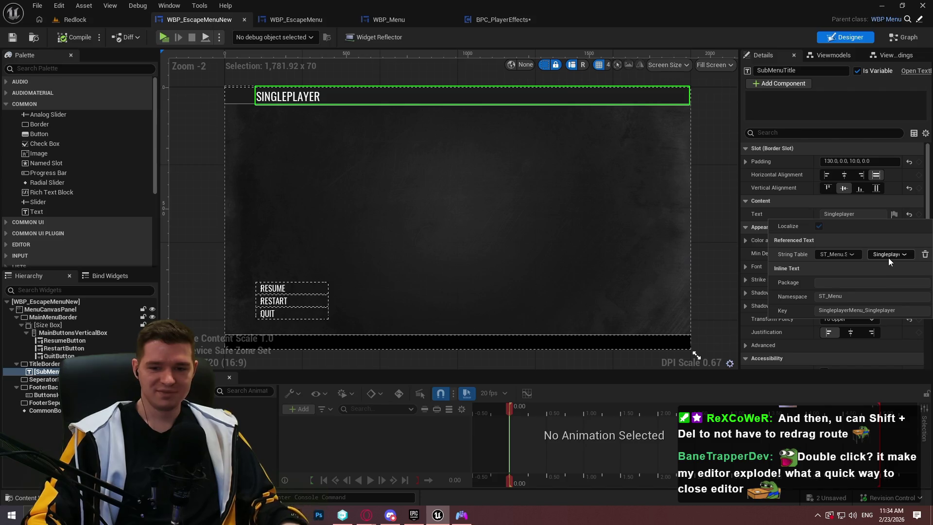
pyautogui.click(925, 254)
pyautogui.click(853, 214)
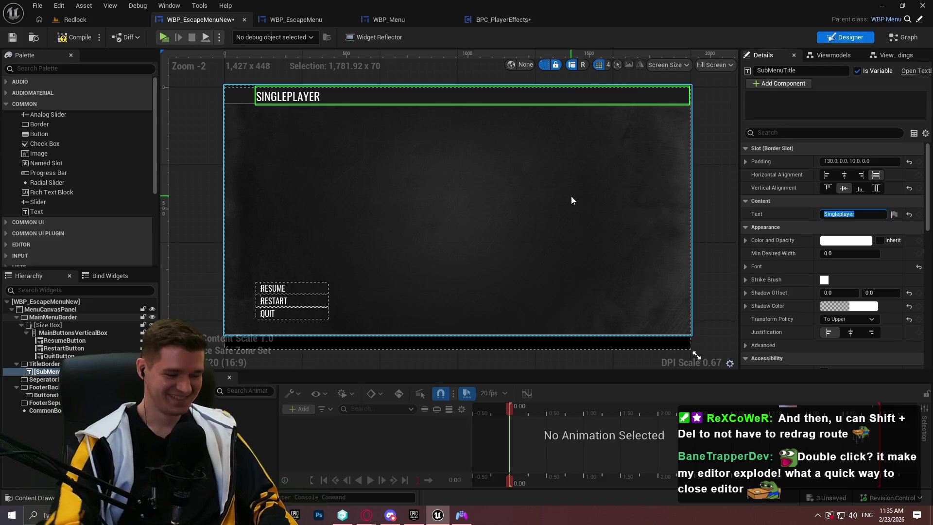
pyautogui.write('Game Pa')
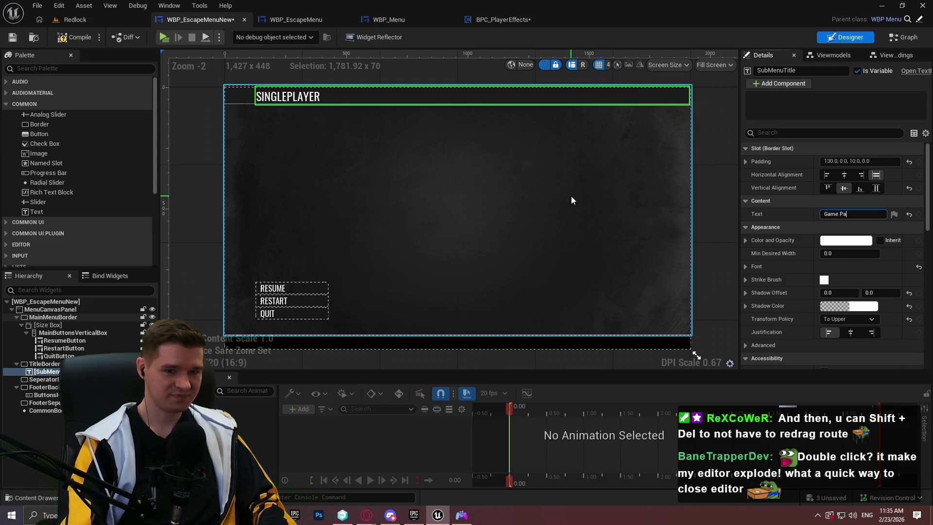
pyautogui.press('Return')
pyautogui.click(71, 39)
pyautogui.click(14, 37)
pyautogui.click(472, 215)
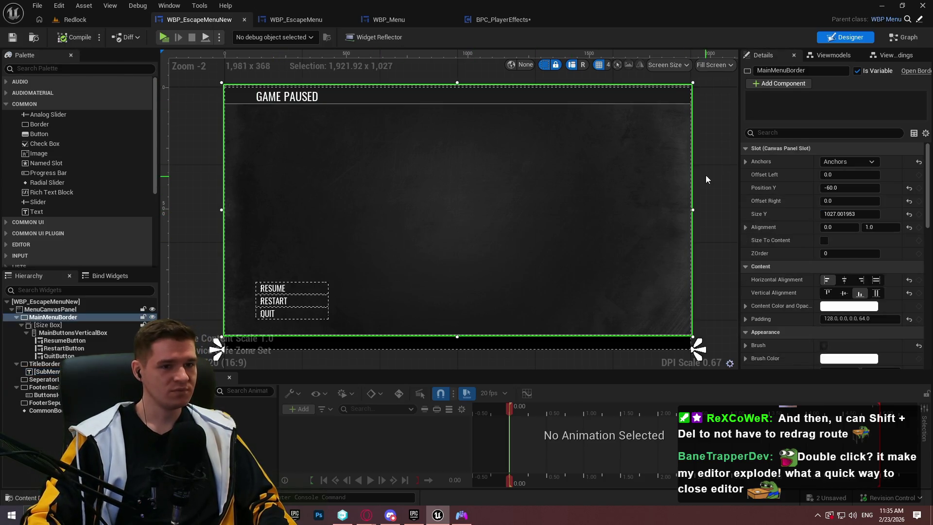
pyautogui.click(706, 179)
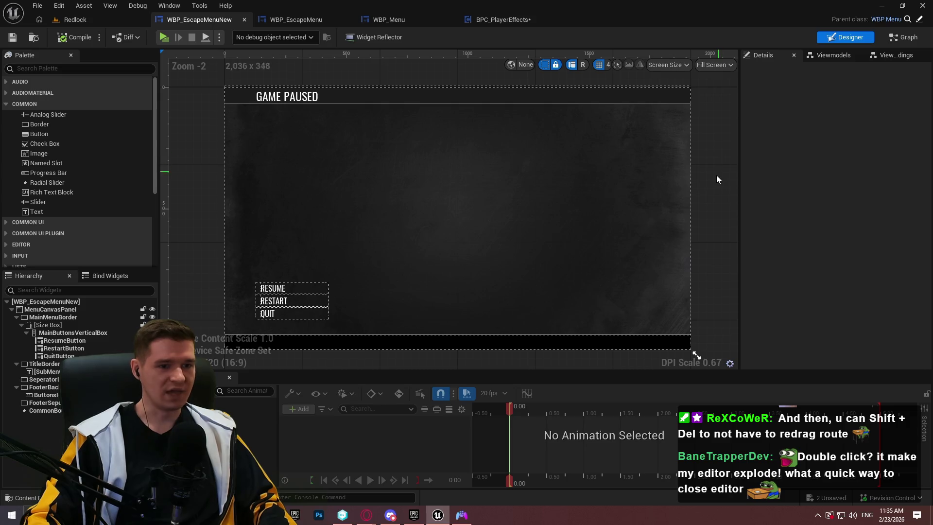
pyautogui.click(905, 39)
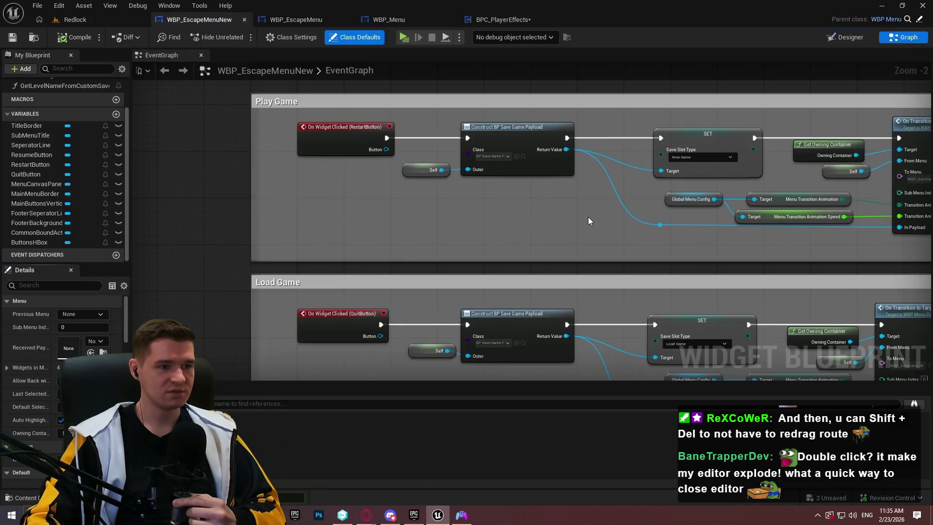
# Pan to the QuitButton click chain and drag off Owning Container to list its actions
pyautogui.moveTo(588, 217); pyautogui.dragTo(470, 216)
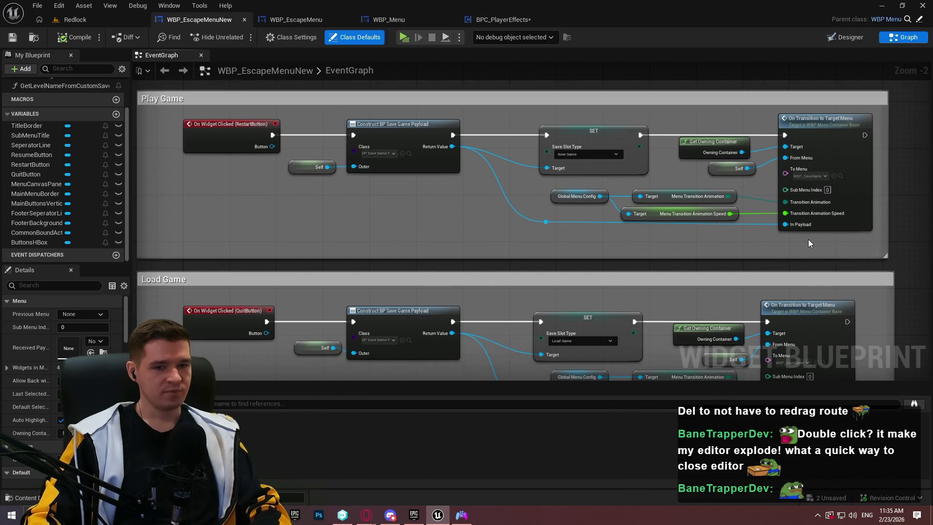
pyautogui.moveTo(838, 244)
pyautogui.mouseDown()
pyautogui.moveTo(798, 139)
pyautogui.moveTo(713, 132)
pyautogui.mouseUp()
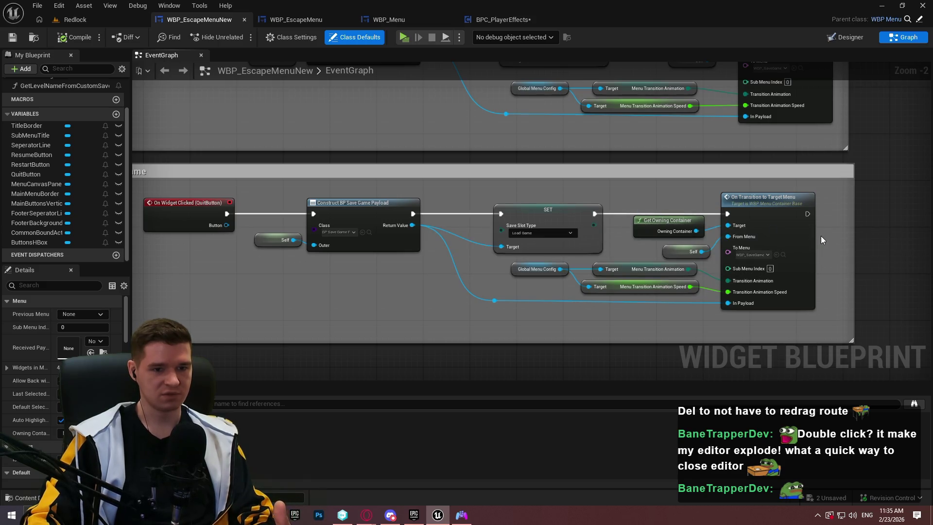
pyautogui.moveTo(797, 332); pyautogui.dragTo(739, 263)
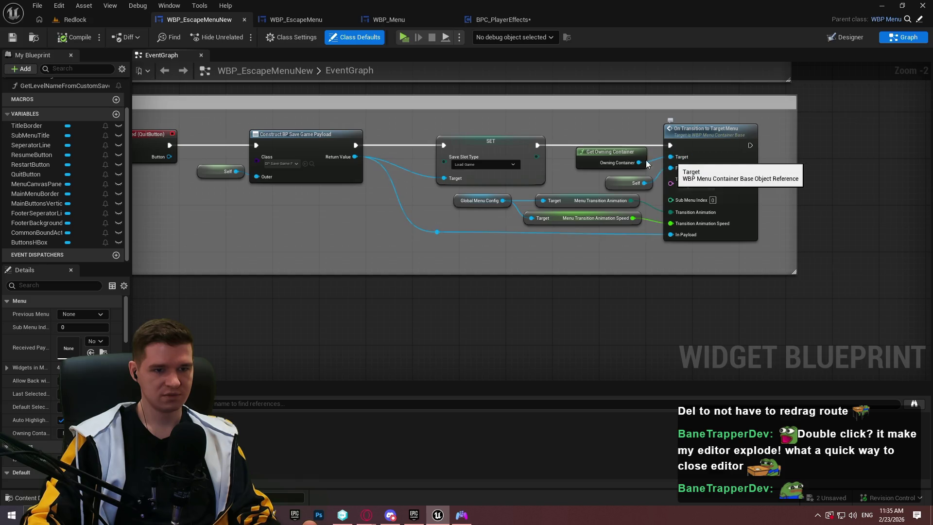
pyautogui.moveTo(634, 161); pyautogui.dragTo(690, 284)
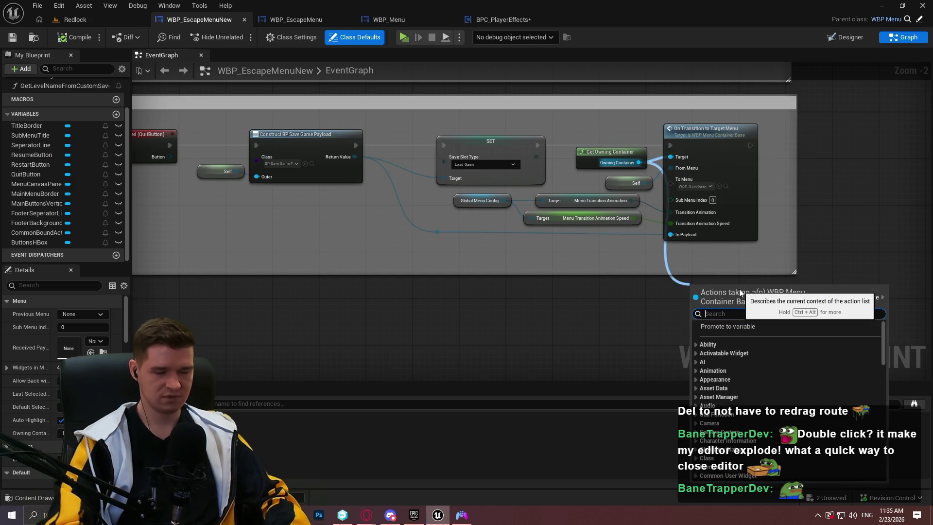
# Browse the Call Function category, then close the action list without adding a node
pyautogui.scroll(-2, 696, 387)
pyautogui.click(696, 385)
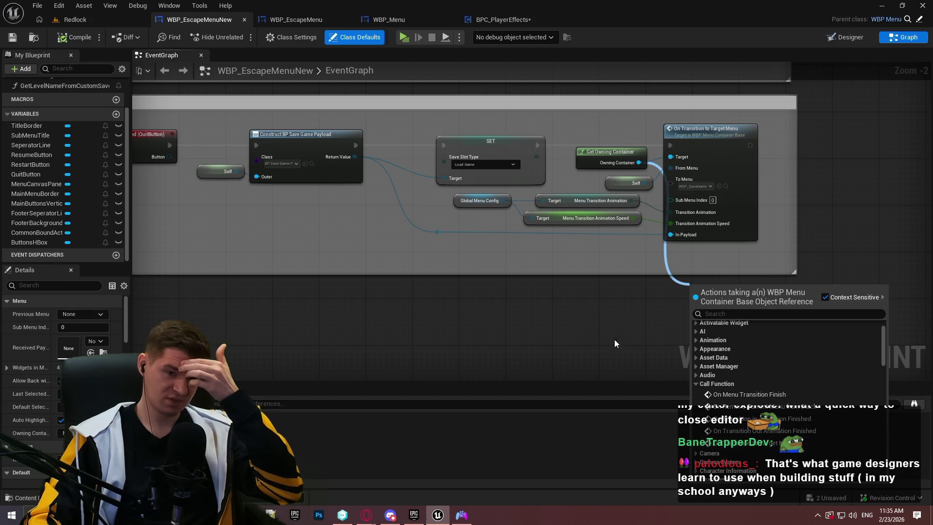
pyautogui.click(618, 314)
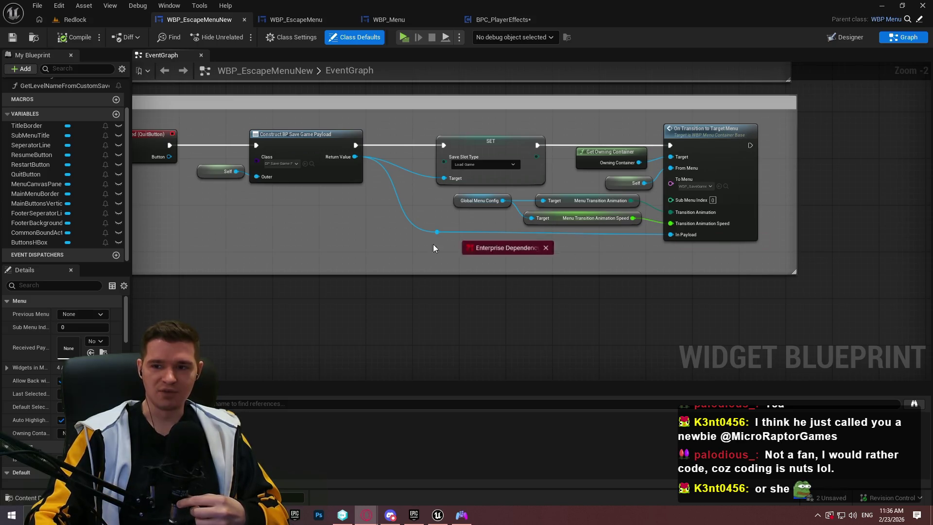
pyautogui.scroll(-7, 647, 305)
# Close the Opera browser to get back to WBP_EscapeMenuNew's QuitButton chain
pyautogui.scroll(-3, 643, 300)
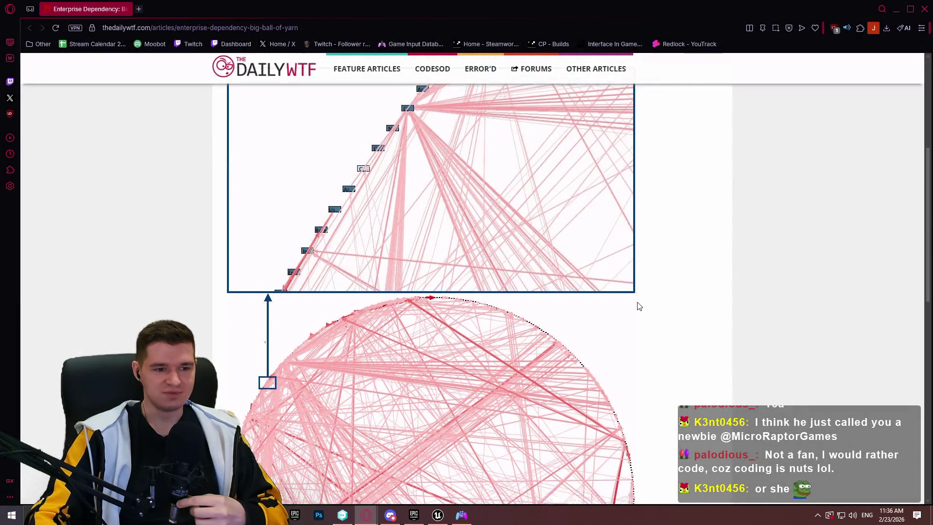
pyautogui.click(922, 5)
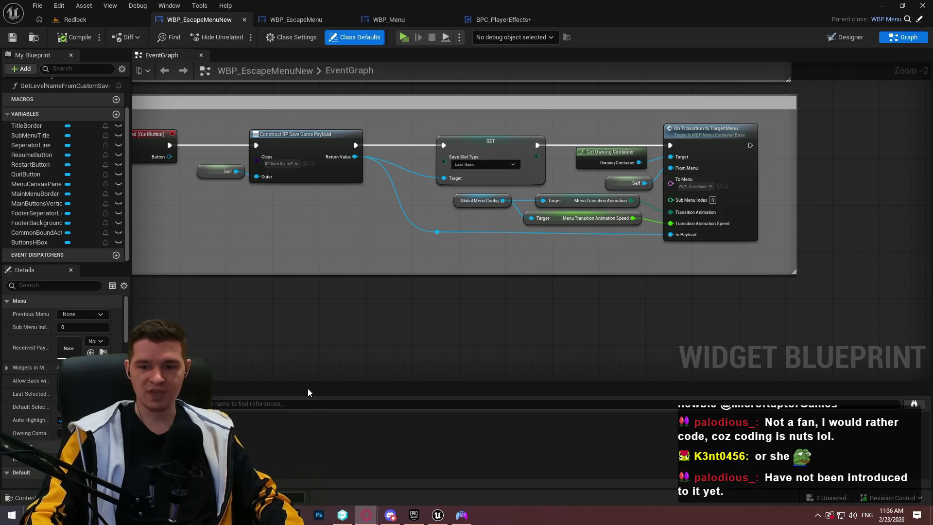
# Pan and zoom the Event Graph to locate both copies of the Play Game node chain
pyautogui.moveTo(428, 252)
pyautogui.mouseDown()
pyautogui.moveTo(608, 269)
pyautogui.moveTo(601, 274)
pyautogui.mouseUp()
pyautogui.moveTo(597, 275)
pyautogui.mouseDown()
pyautogui.moveTo(529, 264)
pyautogui.moveTo(538, 261)
pyautogui.mouseUp()
pyautogui.scroll(-2, 609, 267)
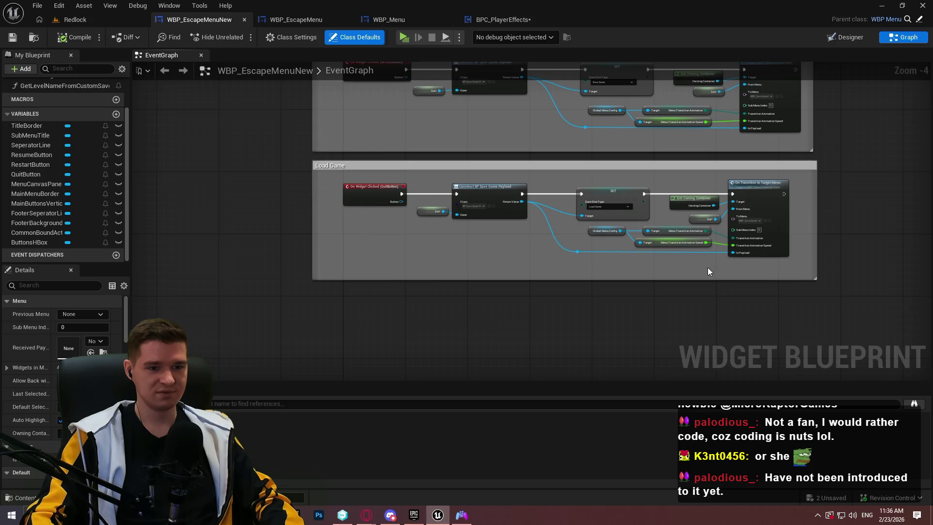
pyautogui.scroll(3, 705, 260)
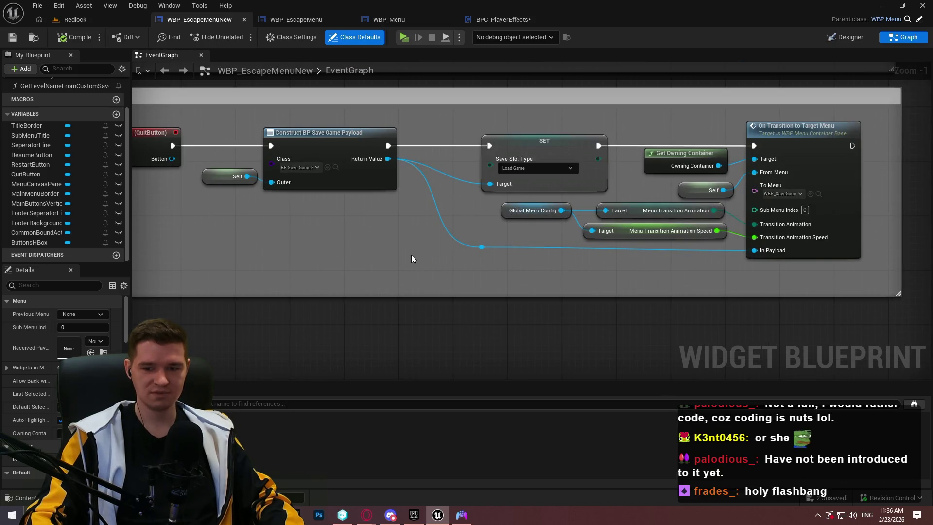
pyautogui.scroll(-2, 293, 254)
pyautogui.moveTo(519, 266)
pyautogui.mouseDown()
pyautogui.moveTo(423, 285)
pyautogui.moveTo(634, 265)
pyautogui.mouseUp()
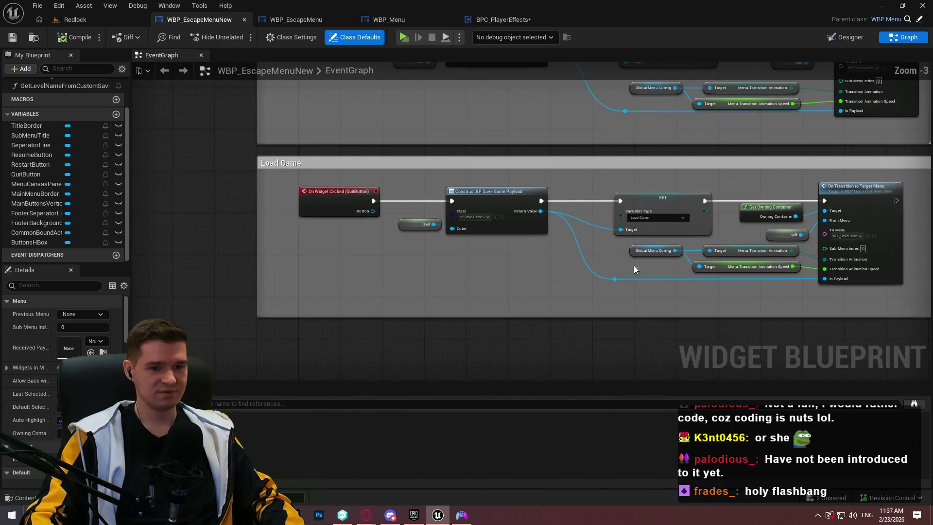
pyautogui.scroll(2, 672, 302)
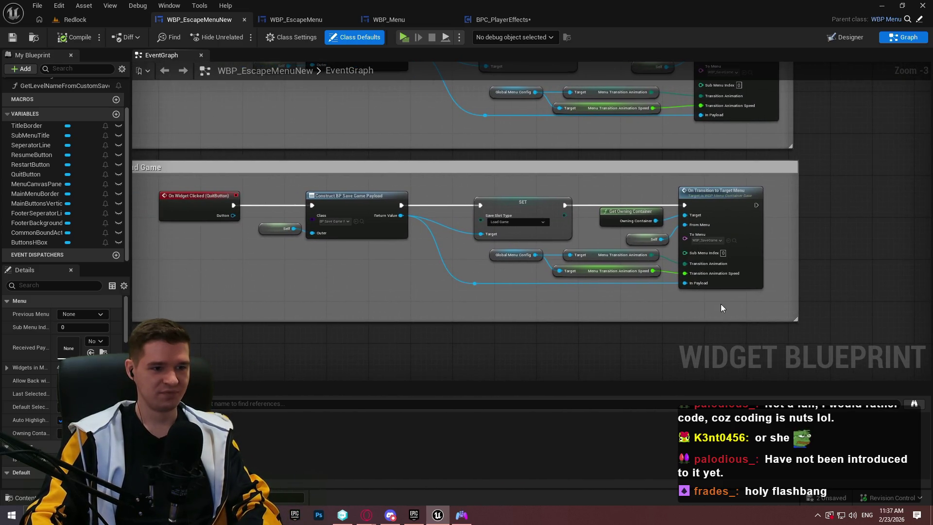
# Delete every node after the RestartButton On Widget Clicked event and compile the blueprint
pyautogui.moveTo(681, 300); pyautogui.dragTo(749, 319)
pyautogui.moveTo(822, 323); pyautogui.dragTo(226, 177)
pyautogui.moveTo(648, 88)
pyautogui.mouseDown()
pyautogui.moveTo(609, 319)
pyautogui.moveTo(710, 274)
pyautogui.mouseUp()
pyautogui.moveTo(780, 297)
pyautogui.mouseDown()
pyautogui.moveTo(695, 243)
pyautogui.moveTo(177, 152)
pyautogui.mouseUp()
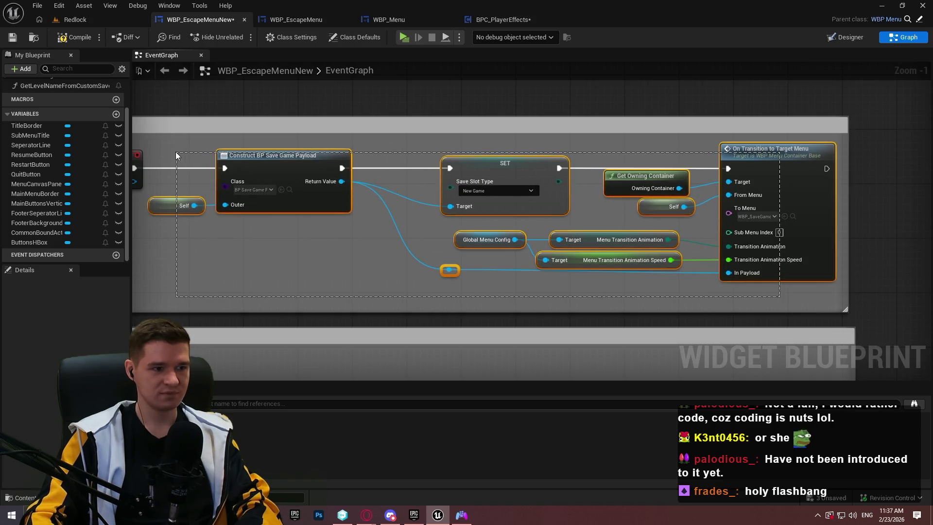
pyautogui.moveTo(176, 154); pyautogui.dragTo(176, 155)
pyautogui.press('Delete')
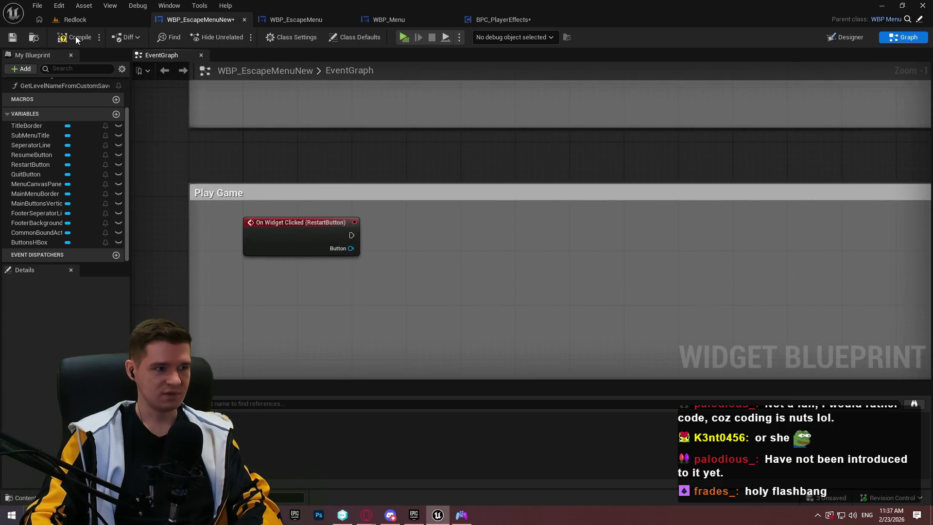
pyautogui.click(58, 38)
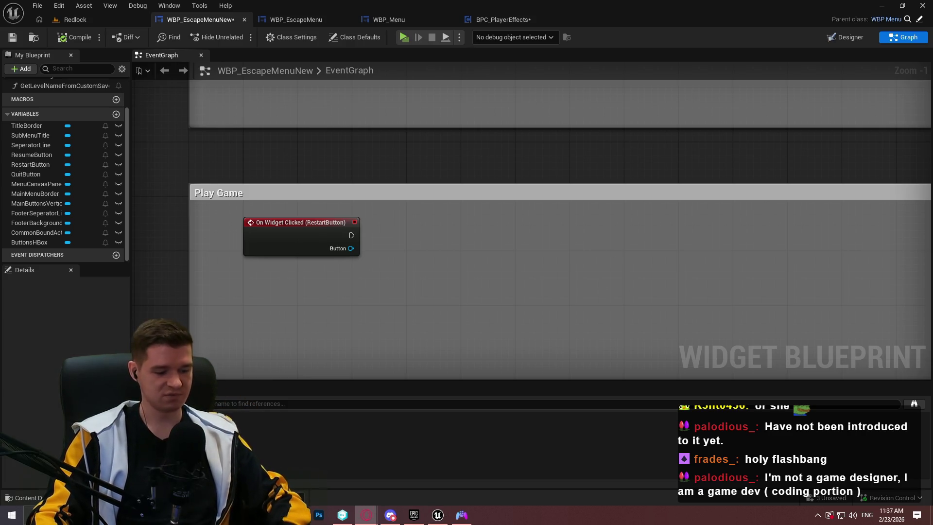
pyautogui.hotkey('alt', 'Tab')
# Search SteamDB for 'expedition' and open the Clair Obscur: Expedition 33 page
pyautogui.click(319, 64)
pyautogui.write('expedition')
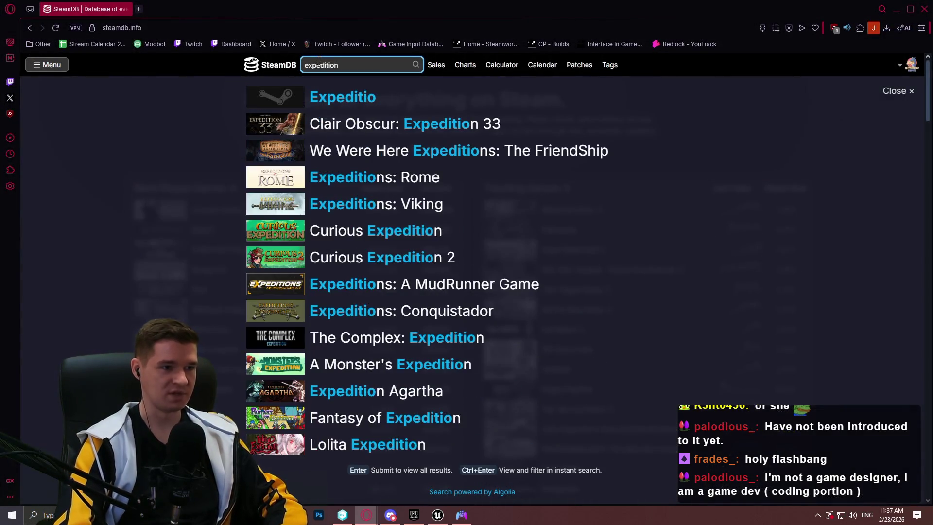
pyautogui.click(357, 120)
pyautogui.scroll(-5, 356, 195)
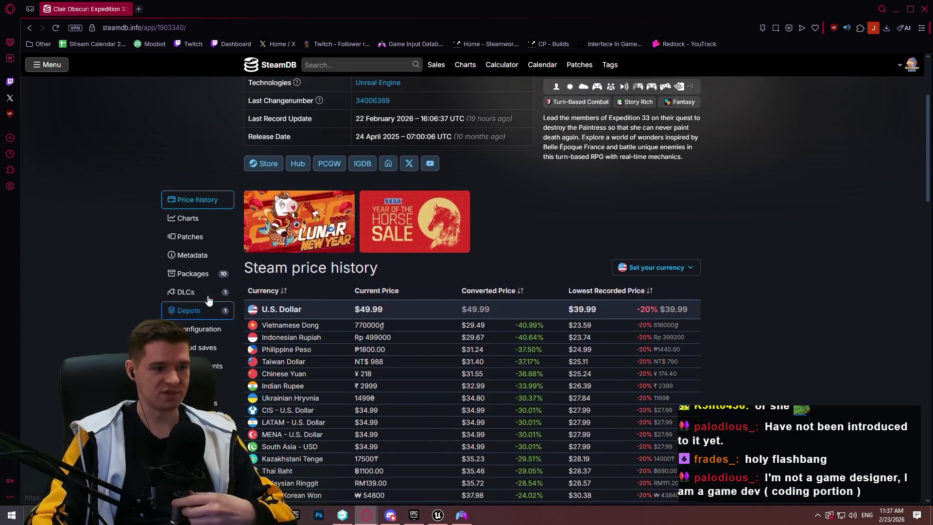
# View the game's player charts, scroll through the monthly breakdown, then return to the editor
pyautogui.click(187, 216)
pyautogui.scroll(-3, 538, 297)
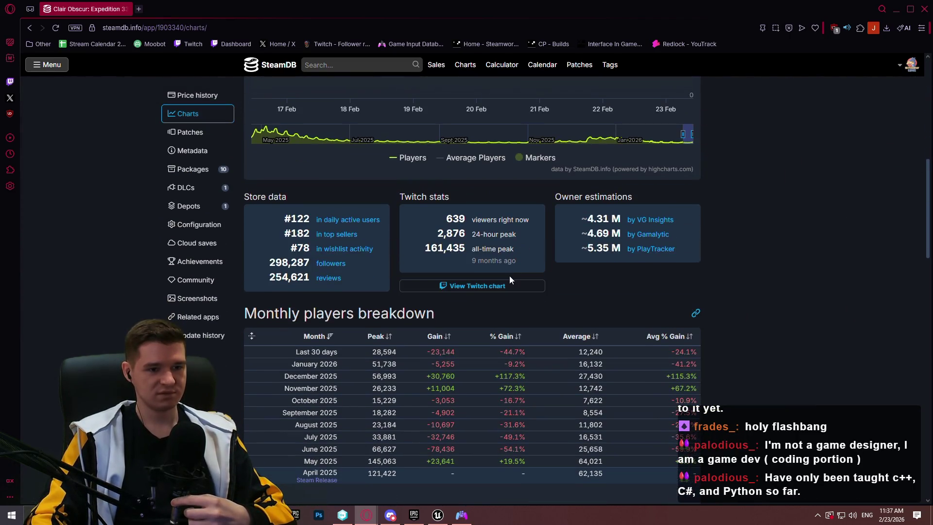
pyautogui.scroll(2, 827, 284)
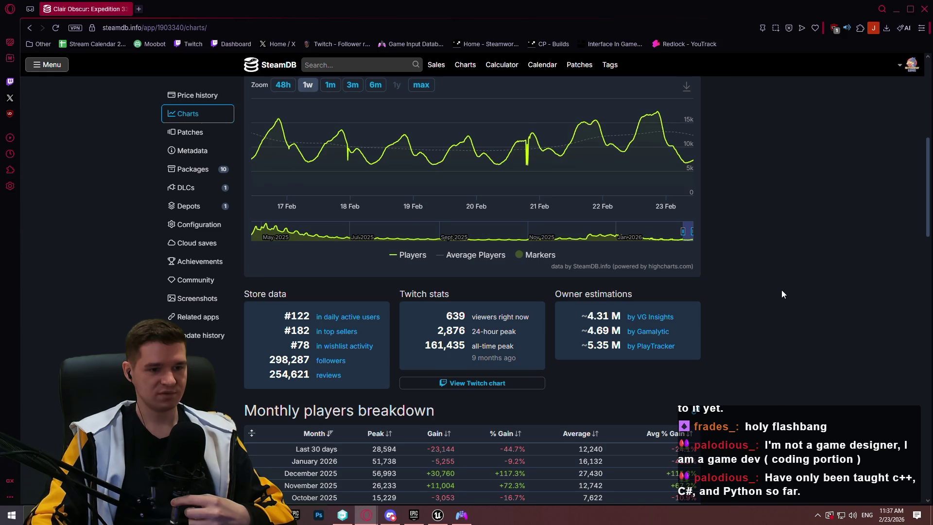
pyautogui.scroll(7, 799, 284)
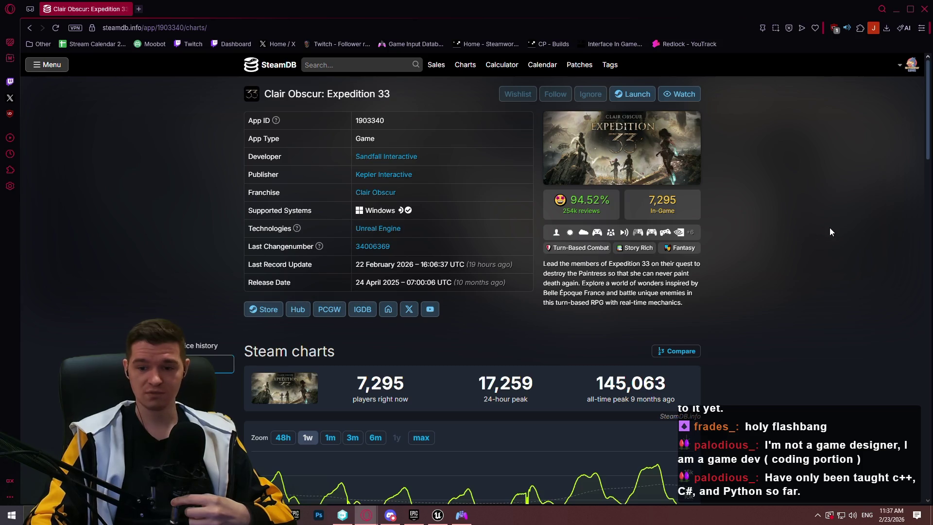
pyautogui.scroll(-13, 784, 204)
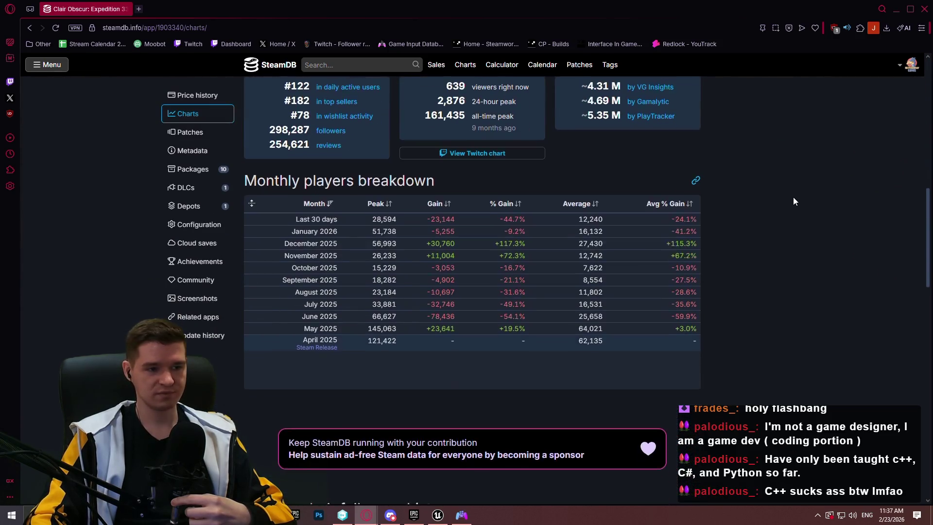
pyautogui.hotkey('alt', 'Tab')
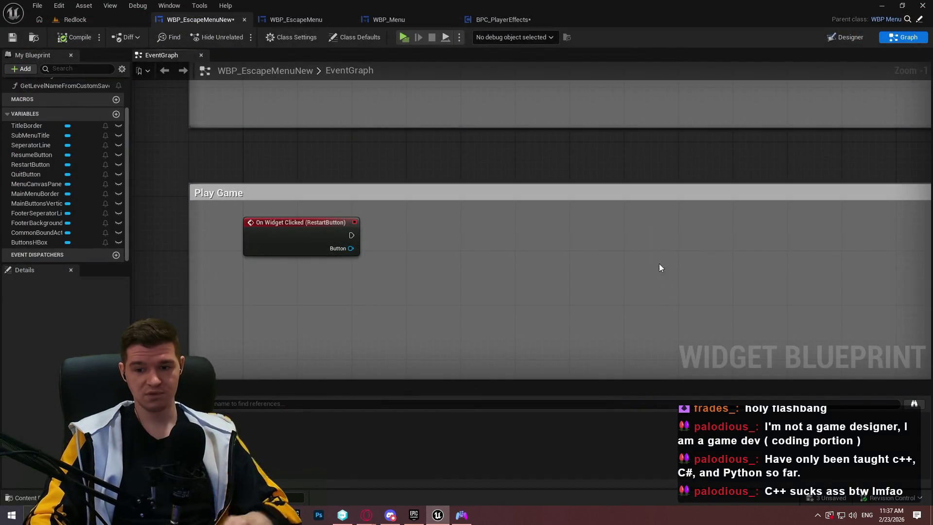
pyautogui.scroll(-4, 450, 251)
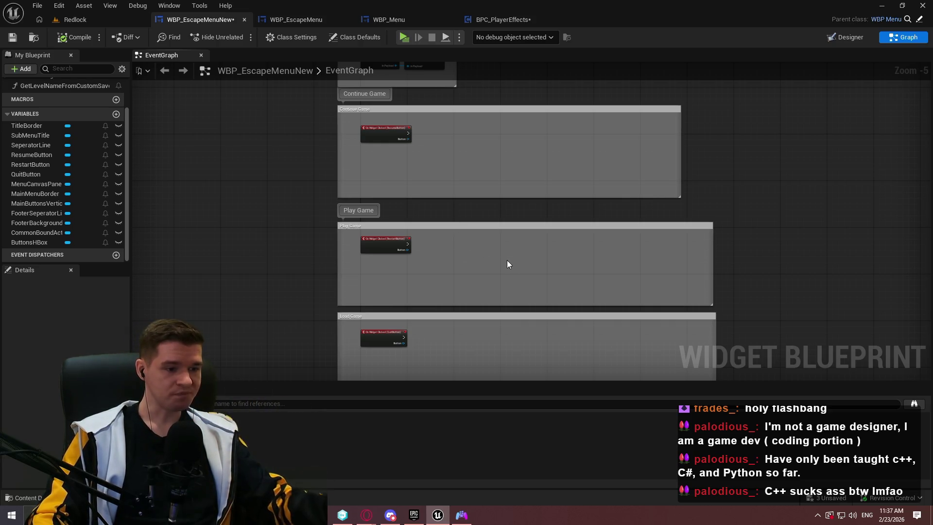
pyautogui.scroll(-1, 535, 333)
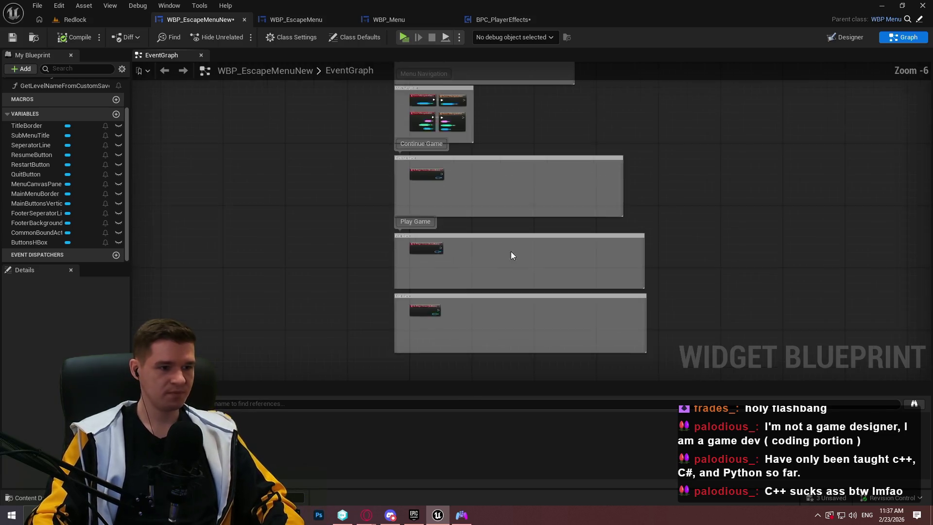
pyautogui.scroll(2, 425, 277)
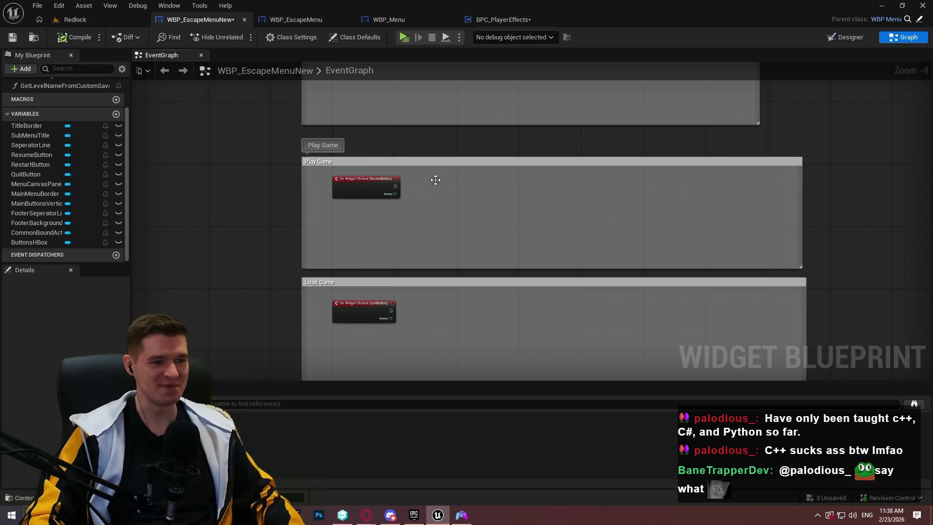
pyautogui.scroll(1, 388, 201)
pyautogui.scroll(1, 418, 214)
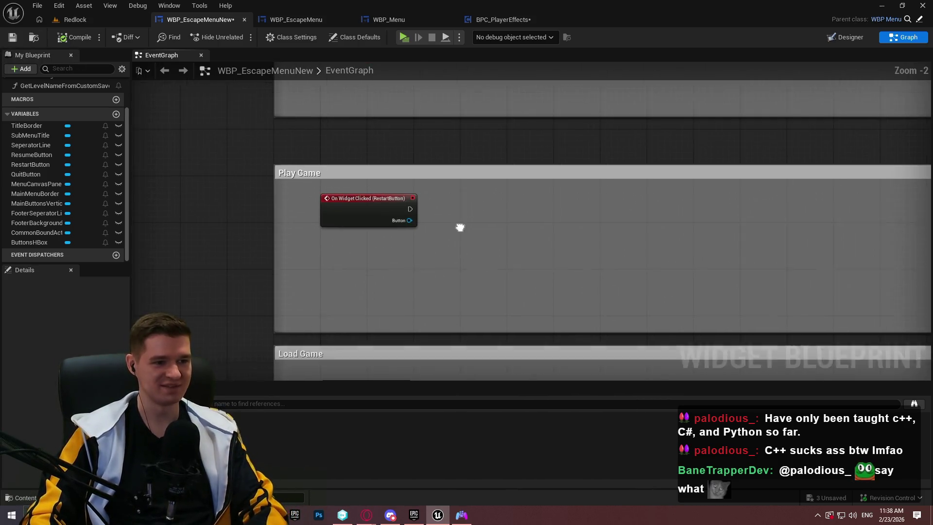
pyautogui.click(446, 40)
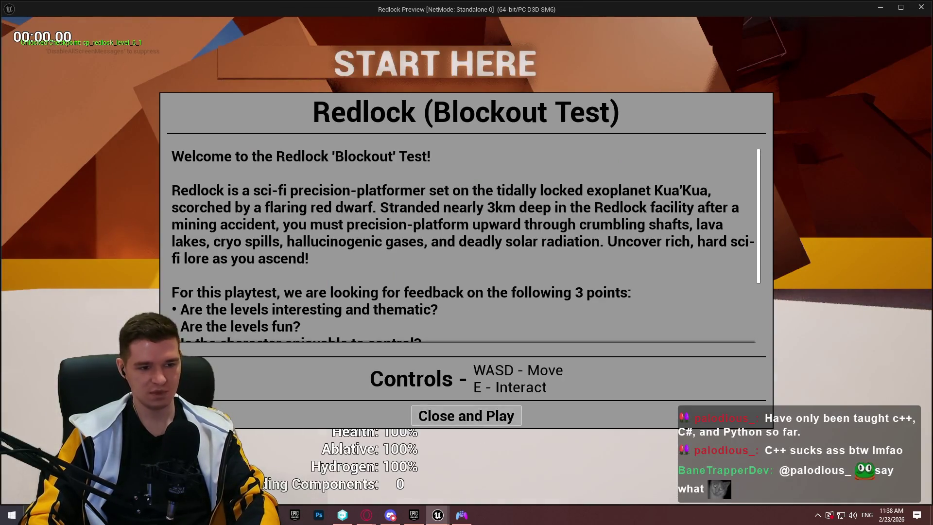
# Play the game, pause, choose QUIT, answer NO in Exit Game, then close the preview
pyautogui.click(466, 415)
pyautogui.press('Escape')
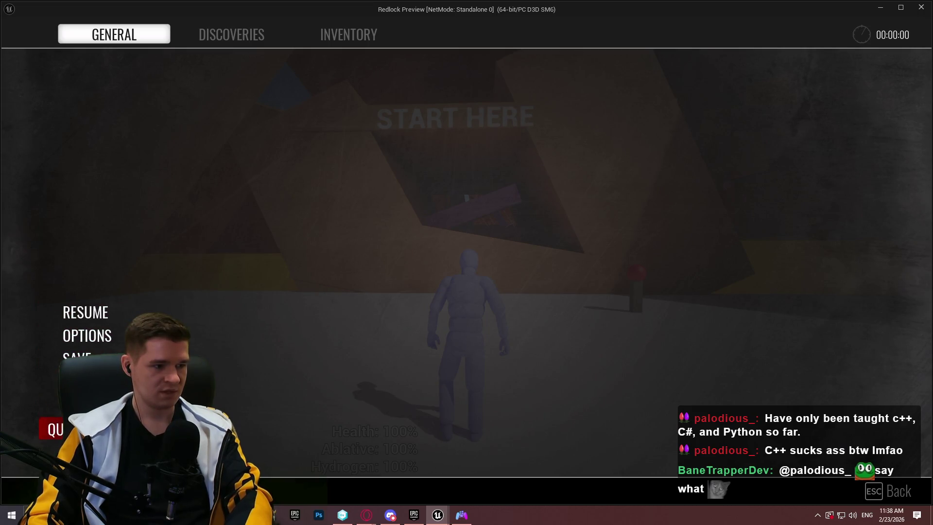
pyautogui.click(51, 429)
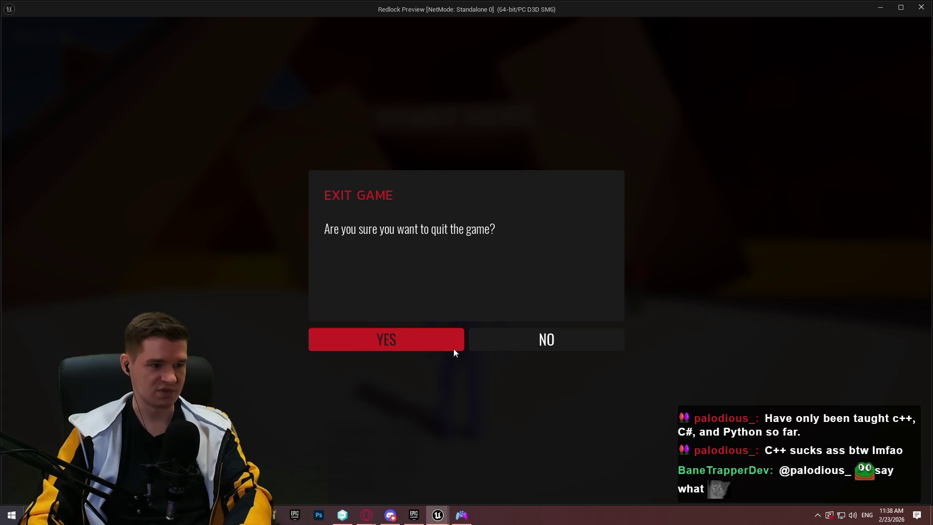
pyautogui.click(537, 343)
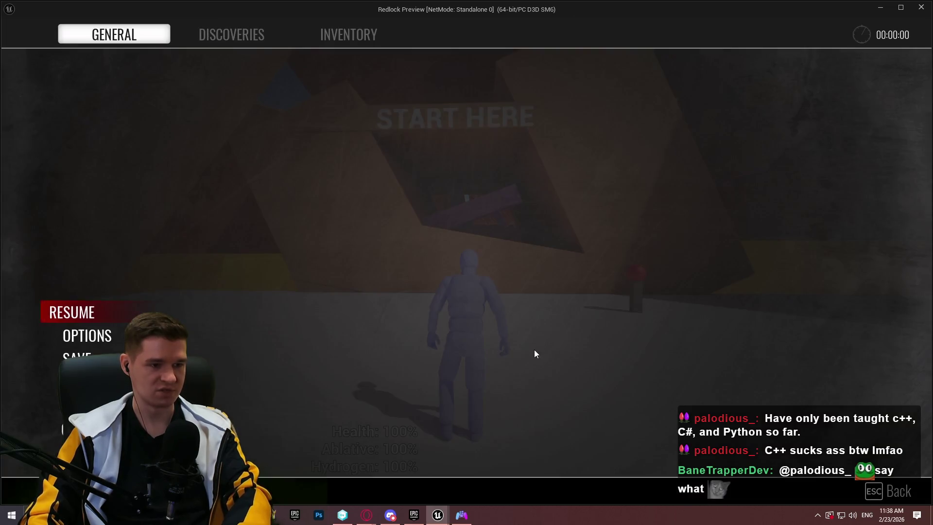
pyautogui.click(921, 7)
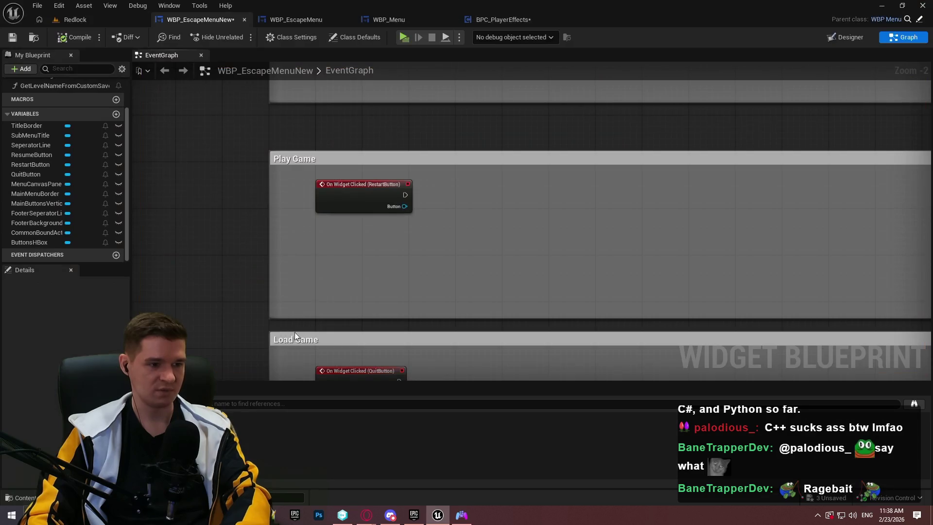
# Switch to the Redlock level editor and browse the Content Browser into the MenuSystemPro folder
pyautogui.moveTo(506, 222); pyautogui.dragTo(473, 248)
pyautogui.click(76, 19)
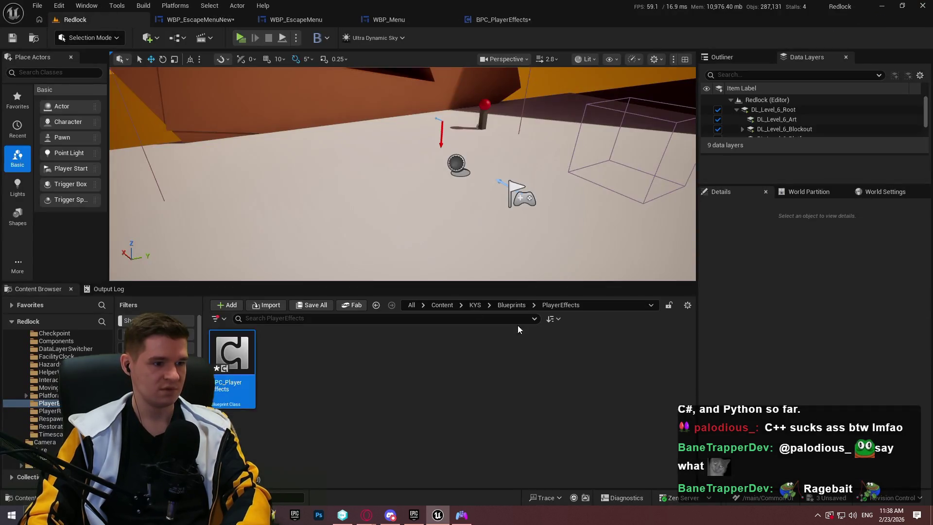
pyautogui.click(447, 304)
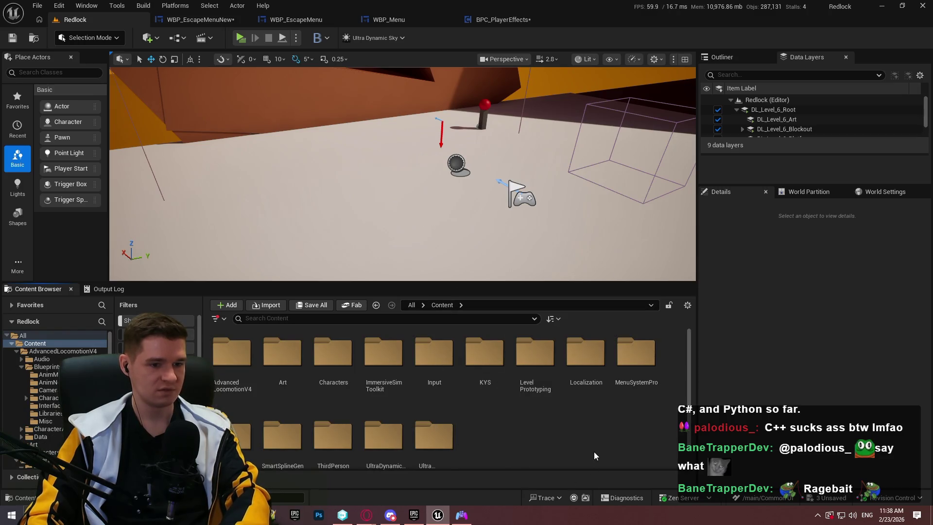
pyautogui.doubleClick(627, 360)
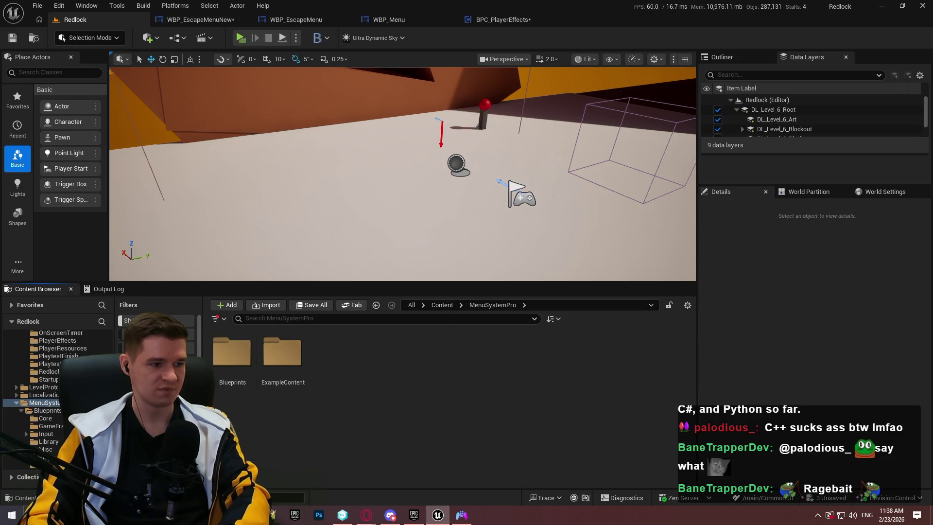
pyautogui.click(145, 334)
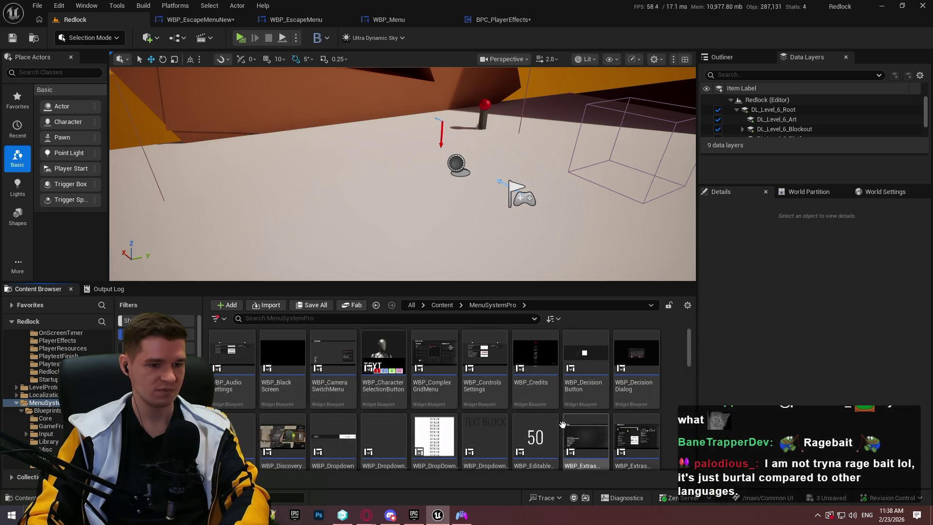
# Scroll the MenuSystemPro widget list and open WBP_IngameMenuGeneral in the Widget Designer
pyautogui.scroll(-1, 642, 413)
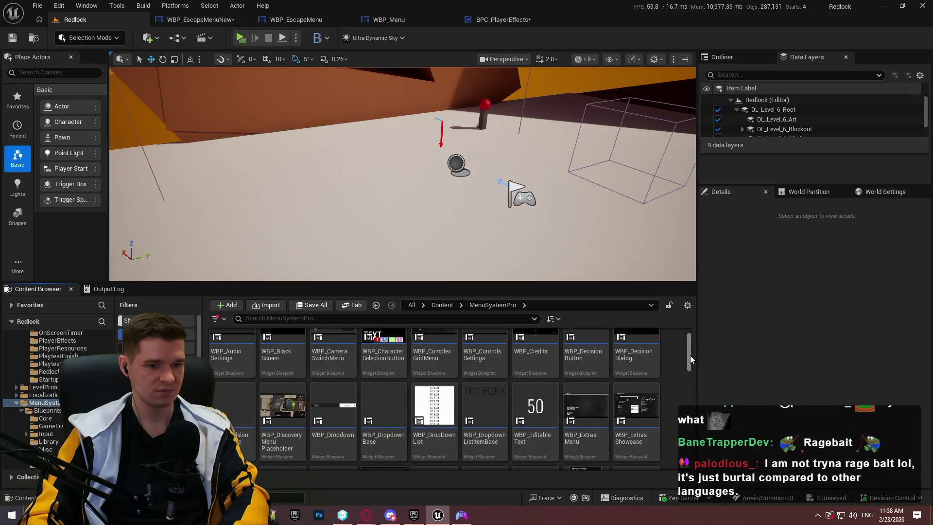
pyautogui.scroll(1, 691, 355)
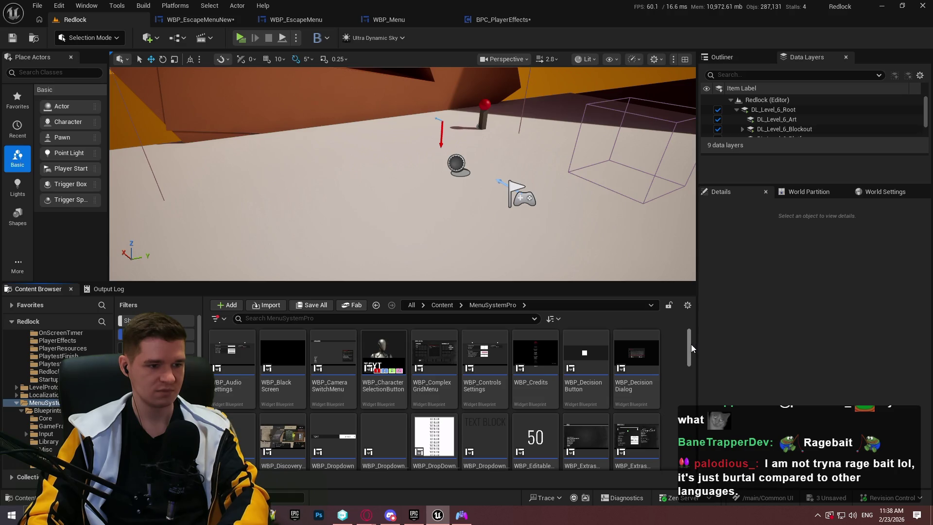
pyautogui.moveTo(690, 345); pyautogui.dragTo(661, 446)
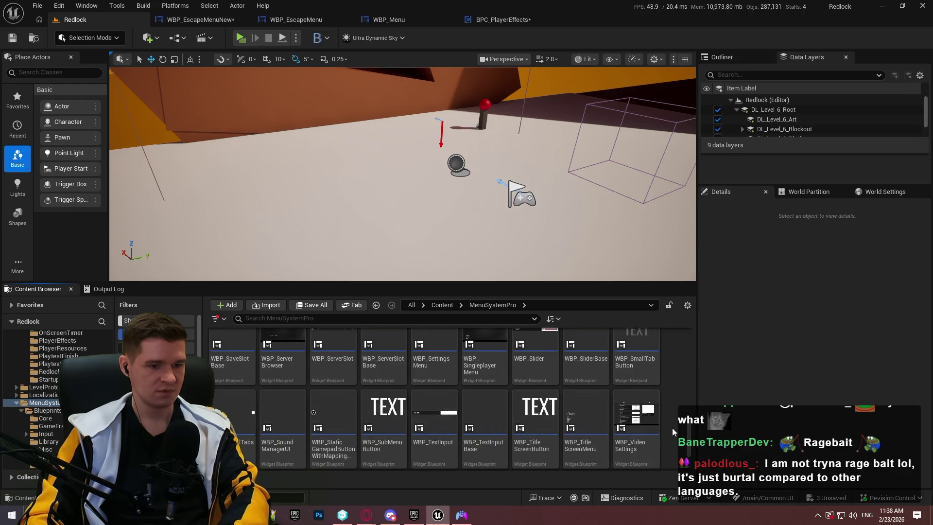
pyautogui.scroll(1, 680, 428)
pyautogui.scroll(2, 679, 432)
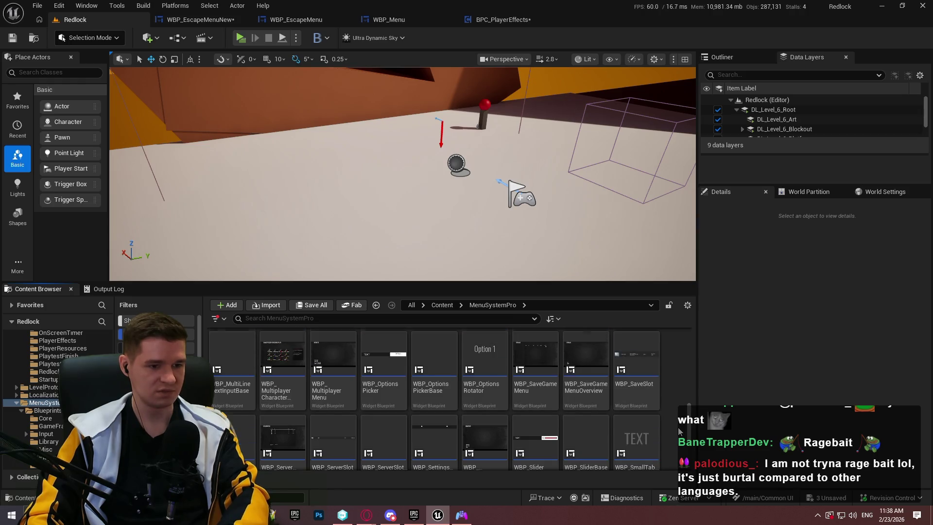
pyautogui.scroll(1, 680, 431)
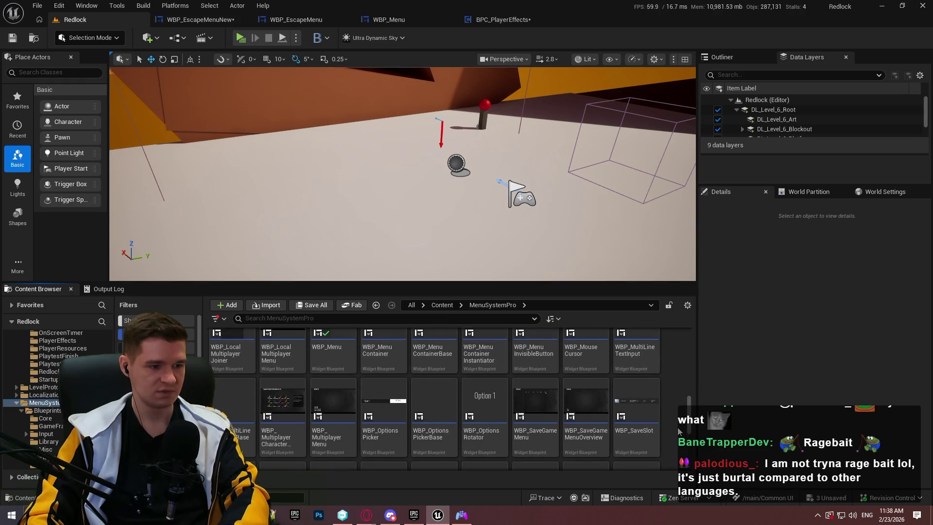
pyautogui.scroll(5, 680, 431)
pyautogui.scroll(3, 681, 429)
pyautogui.doubleClick(238, 438)
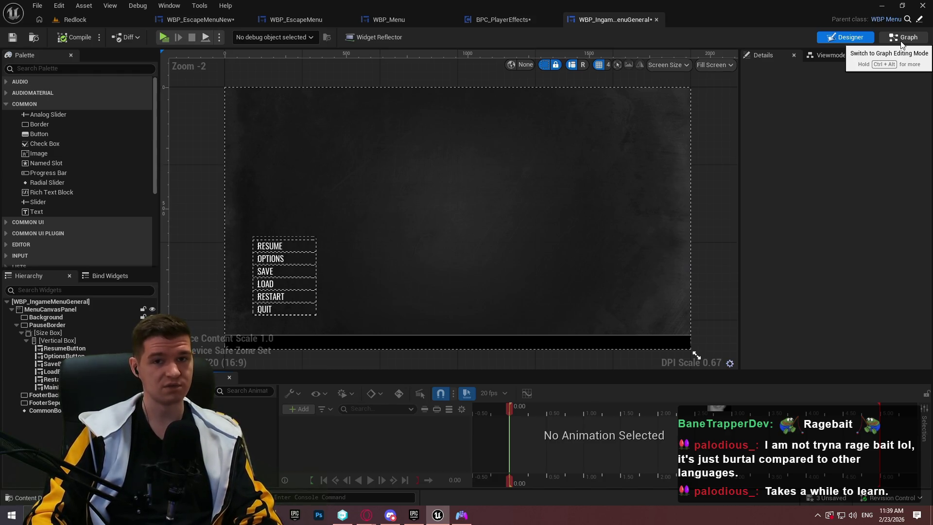
# Switch WBP_IngameMenuGeneral to its Graph and navigate to the OnDecisionDialogAccept2 and Destroy Session nodes
pyautogui.click(902, 42)
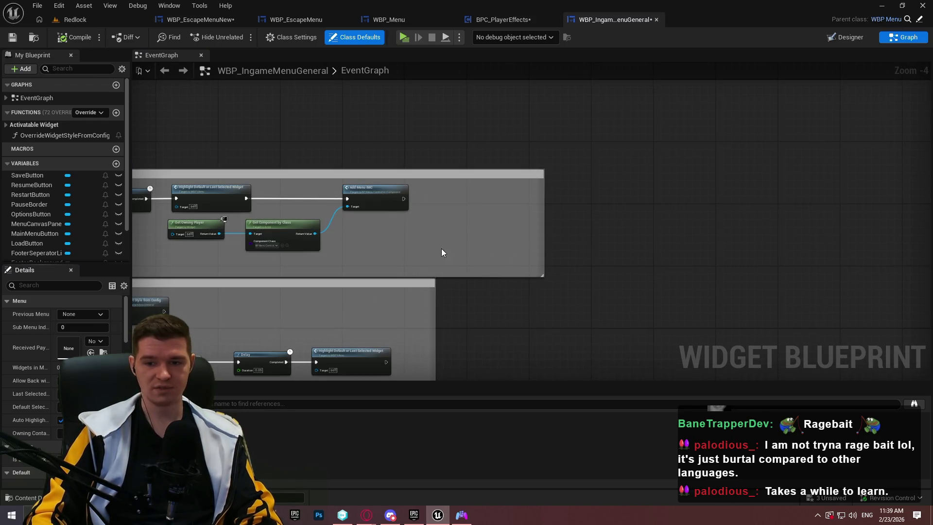
pyautogui.scroll(-3, 632, 273)
pyautogui.scroll(4, 605, 235)
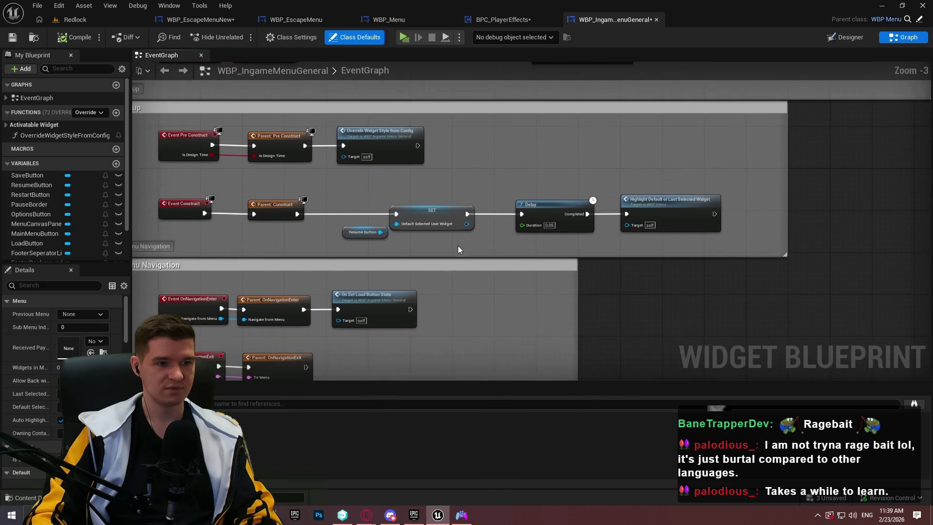
pyautogui.scroll(-1, 758, 205)
pyautogui.moveTo(833, 210); pyautogui.dragTo(617, 236)
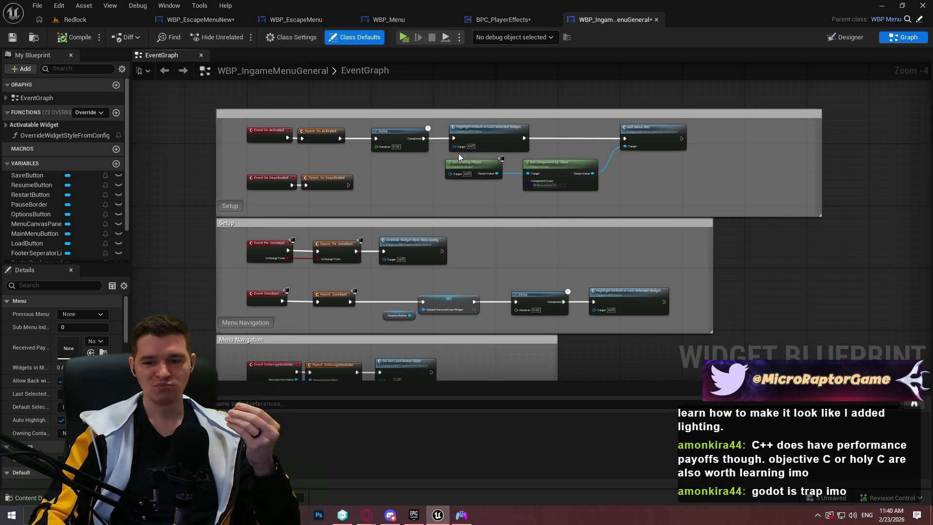
pyautogui.moveTo(620, 236)
pyautogui.mouseDown()
pyautogui.moveTo(567, 161)
pyautogui.moveTo(490, 216)
pyautogui.moveTo(463, 202)
pyautogui.moveTo(582, 175)
pyautogui.mouseUp()
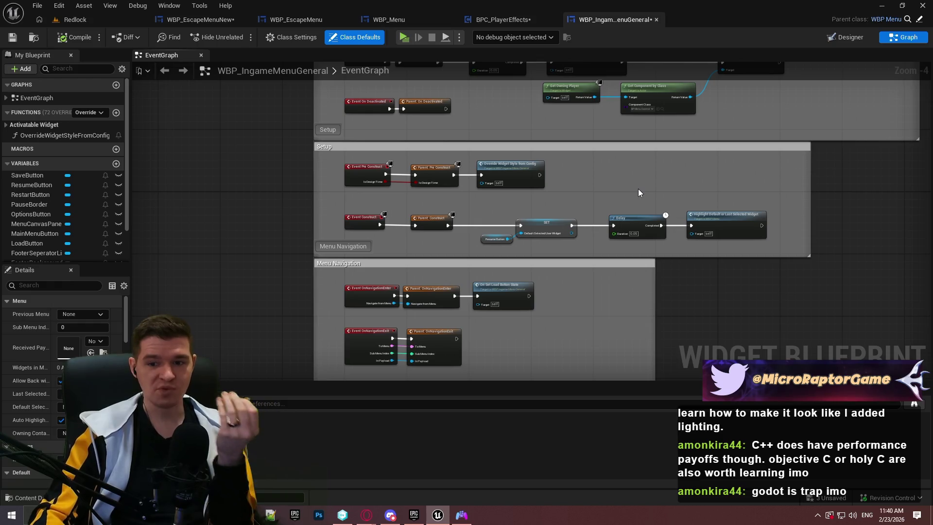
pyautogui.scroll(1, 596, 191)
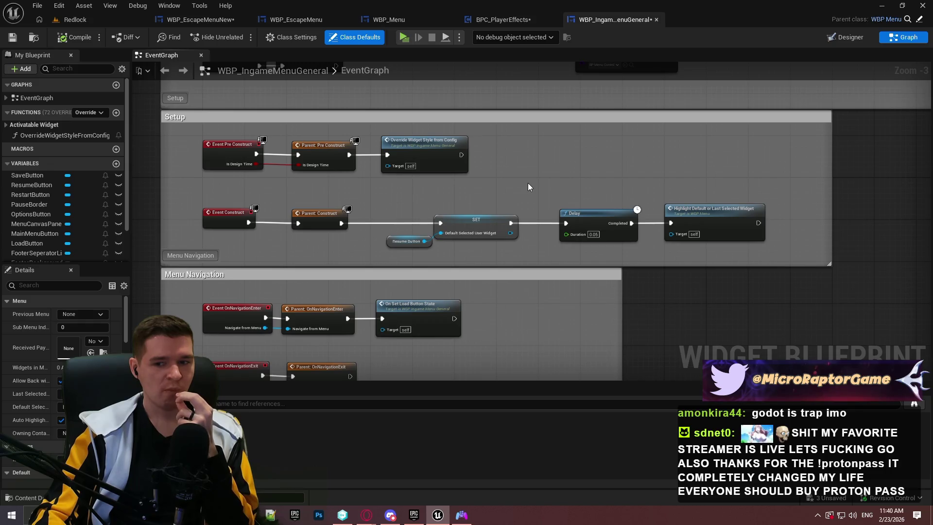
pyautogui.press('1')
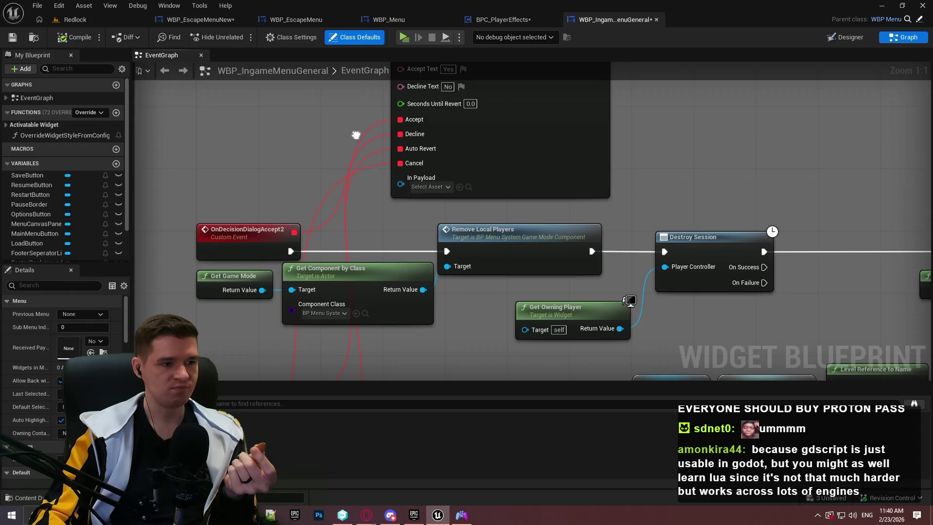
pyautogui.moveTo(355, 145)
pyautogui.mouseDown()
pyautogui.moveTo(350, 160)
pyautogui.moveTo(349, 45)
pyautogui.moveTo(323, 271)
pyautogui.mouseUp()
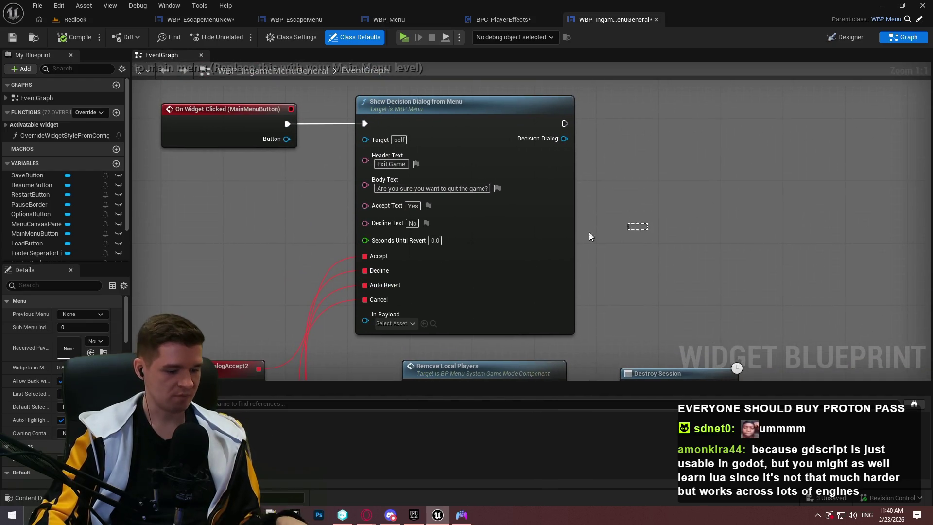
# Copy the Show Decision Dialog node and paste it into WBP_EscapeMenuNew's Event Graph
pyautogui.click(496, 230)
pyautogui.click(650, 191)
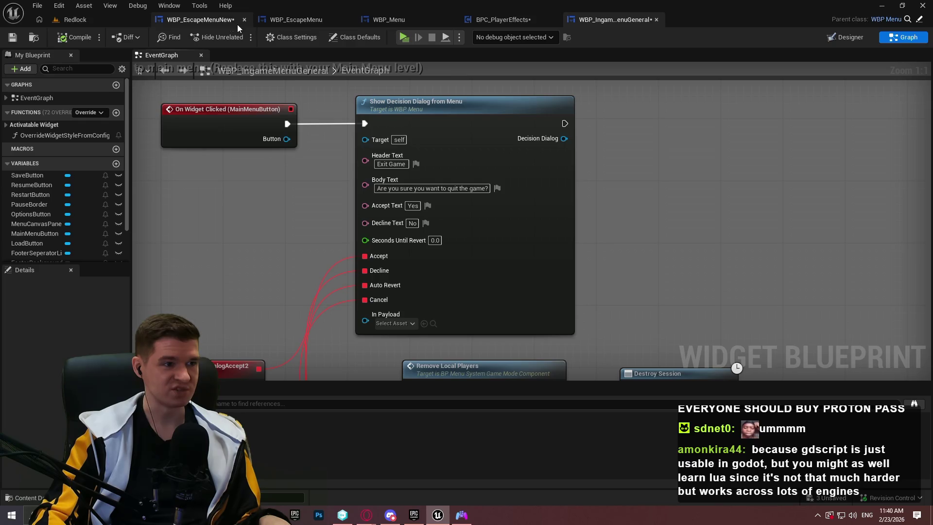
pyautogui.click(237, 21)
pyautogui.scroll(-1, 498, 266)
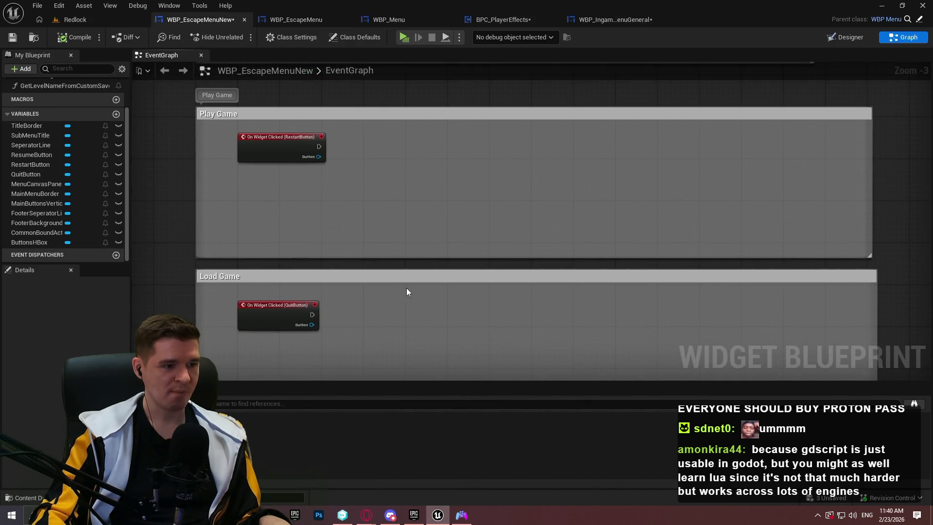
pyautogui.hotkey('ctrl', 'v')
# Rename the pasted Load Game comment to 'Quit Game'
pyautogui.doubleClick(283, 167)
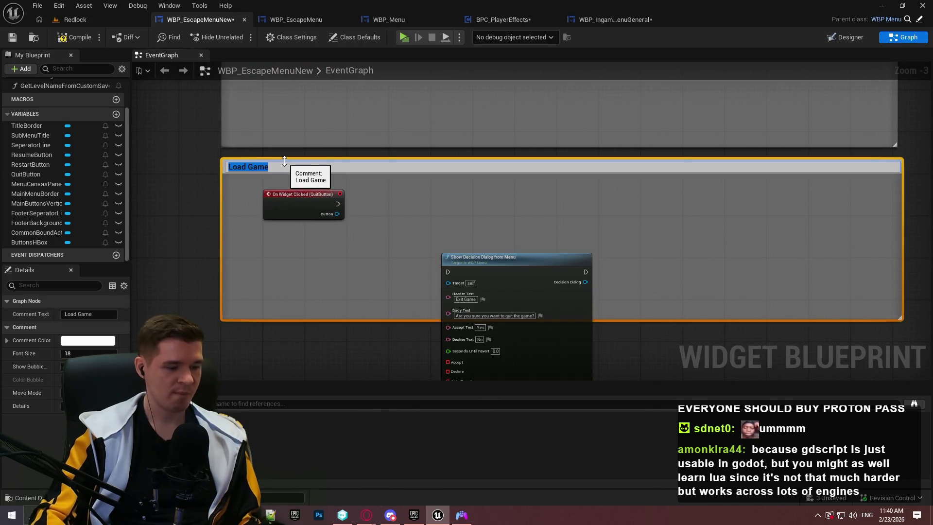
pyautogui.press('super')
pyautogui.press('super')
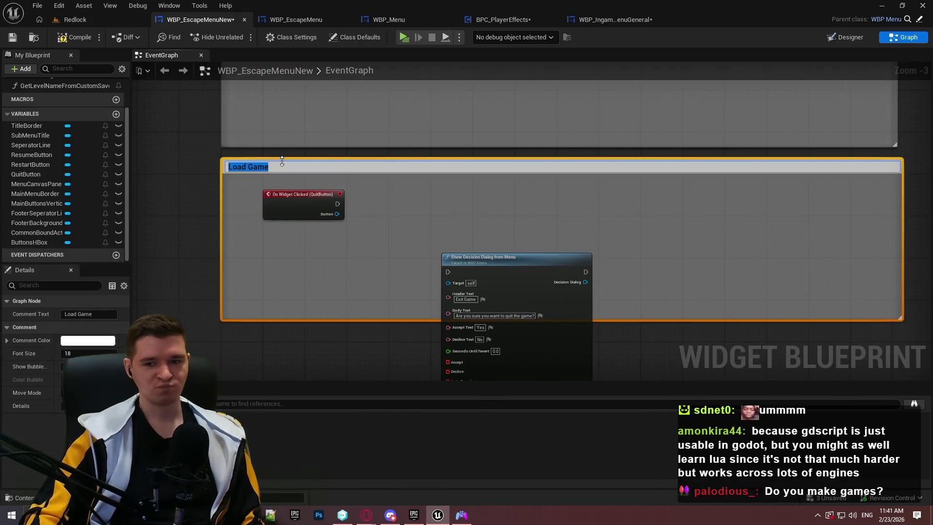
pyautogui.press('Return')
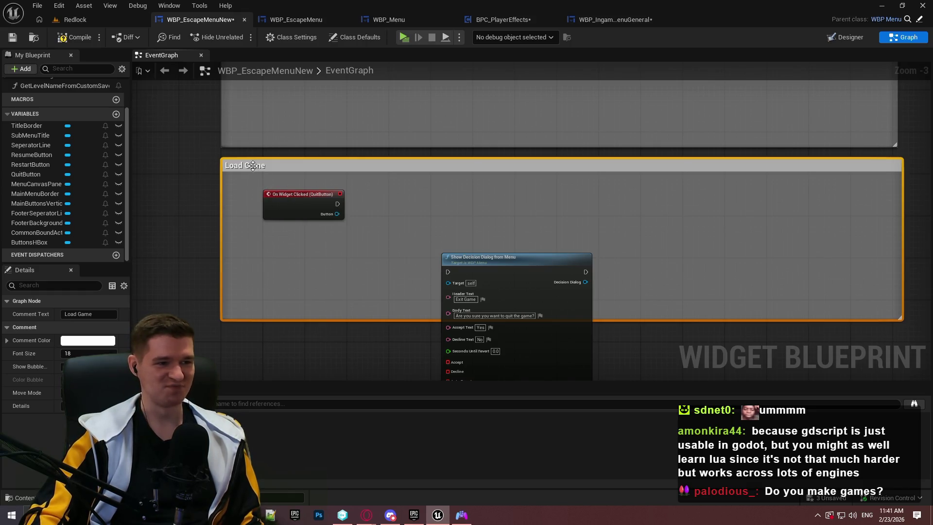
pyautogui.doubleClick(255, 167)
pyautogui.write('Quit Gam')
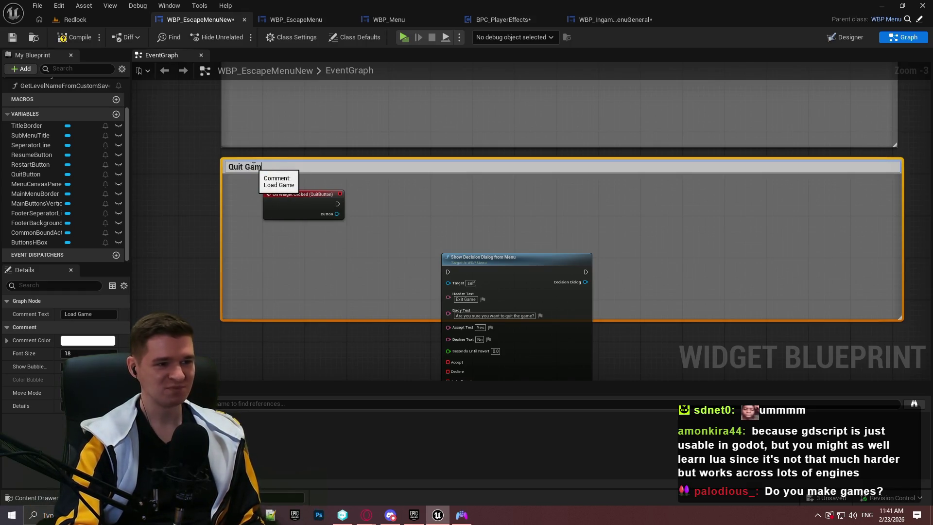
pyautogui.write('e')
pyautogui.press('Return')
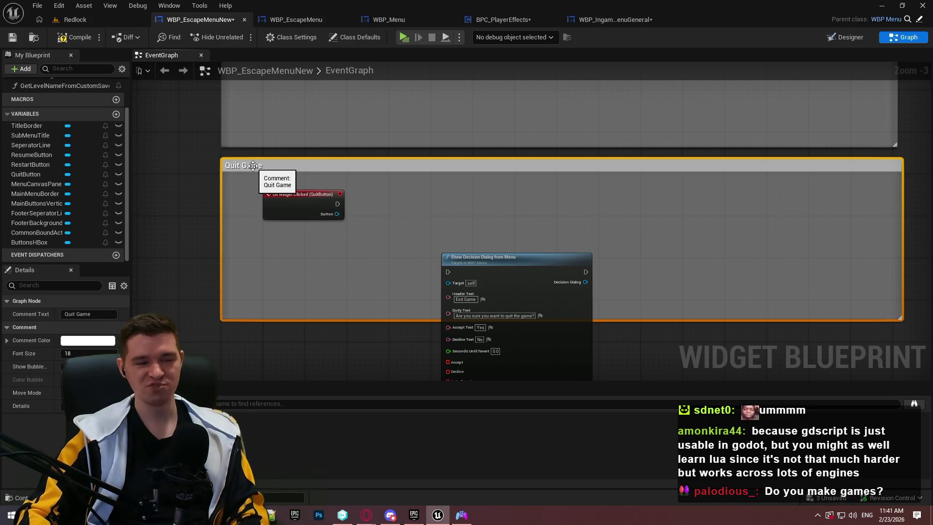
# Wire the QuitButton click event into the pasted Show Decision Dialog node
pyautogui.moveTo(448, 272); pyautogui.dragTo(338, 203)
pyautogui.moveTo(482, 260)
pyautogui.mouseDown()
pyautogui.moveTo(492, 205)
pyautogui.moveTo(445, 194)
pyautogui.mouseUp()
pyautogui.click(616, 222)
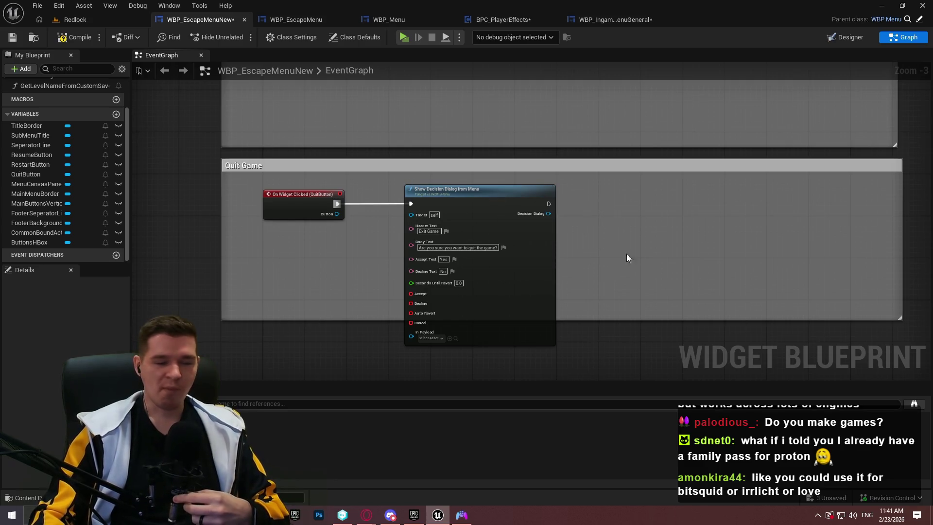
# Change the dialog's Header Text from 'Exit Game' to 'Quit Game' and enlarge the comment box
pyautogui.scroll(3, 491, 236)
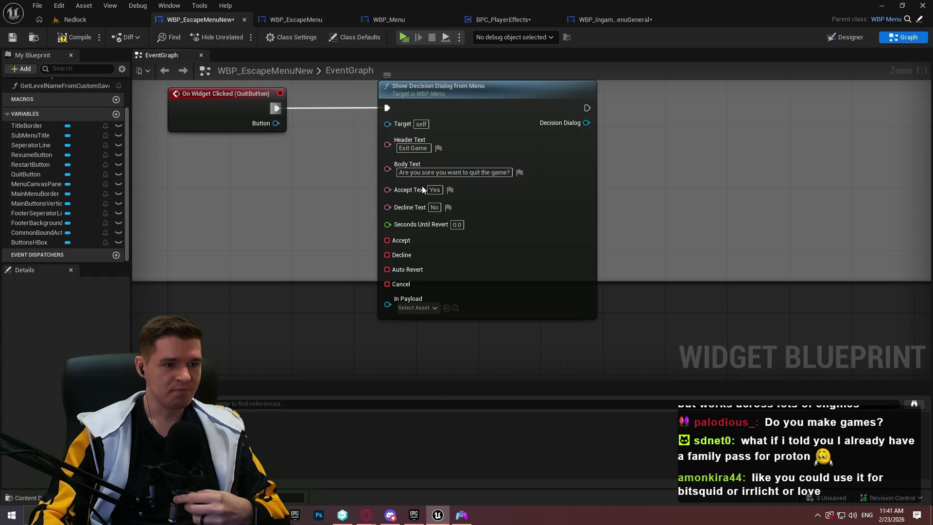
pyautogui.doubleClick(404, 148)
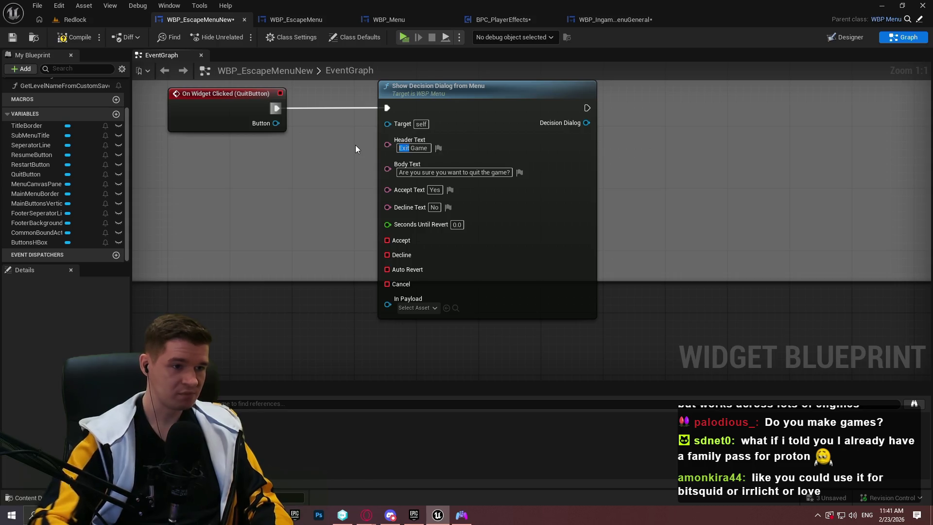
pyautogui.click(412, 148)
pyautogui.doubleClick(404, 148)
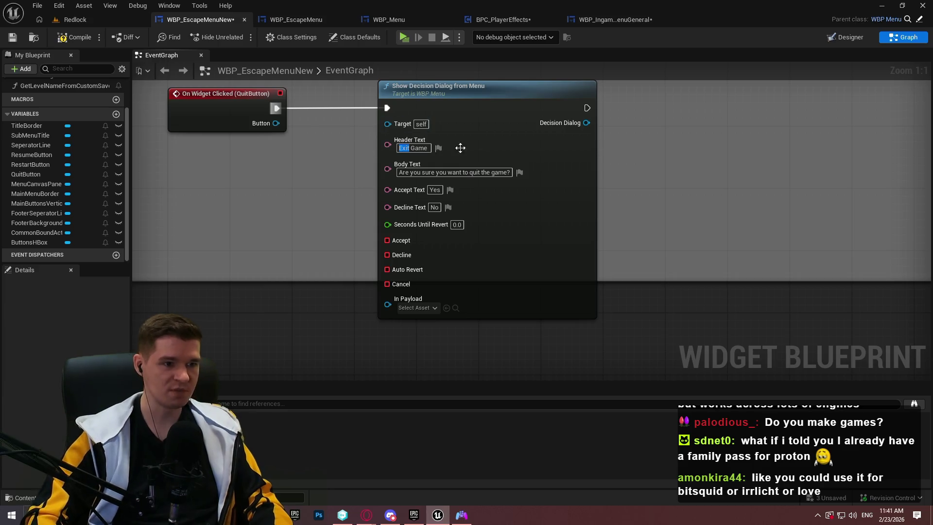
pyautogui.click(438, 148)
pyautogui.click(588, 188)
pyautogui.doubleClick(411, 148)
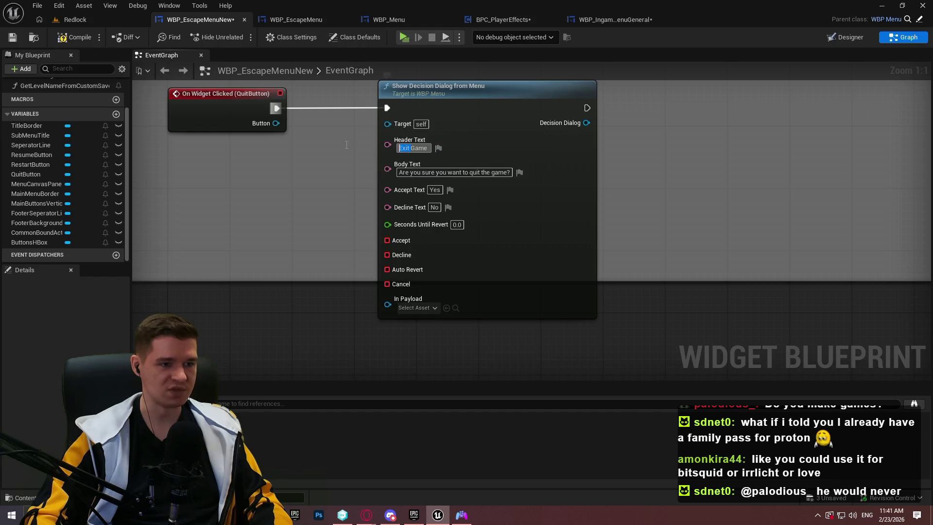
pyautogui.write('Quit')
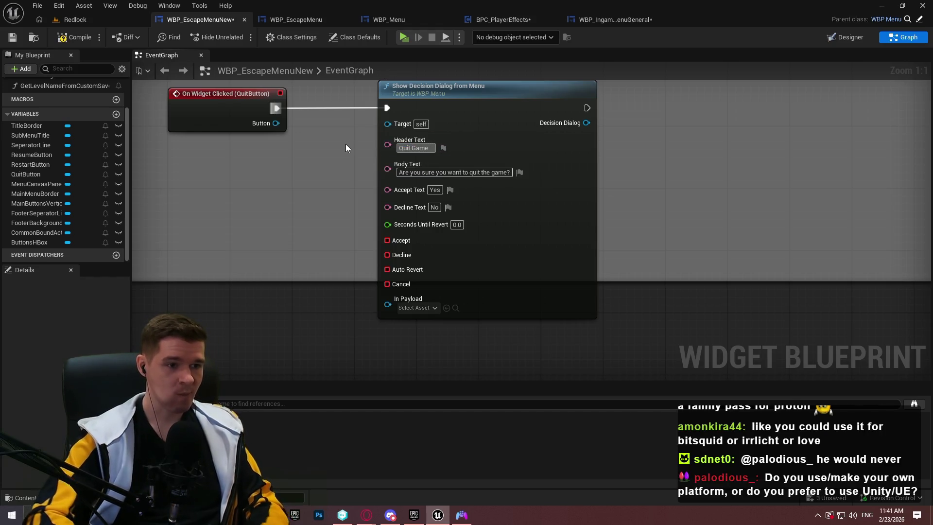
pyautogui.click(742, 199)
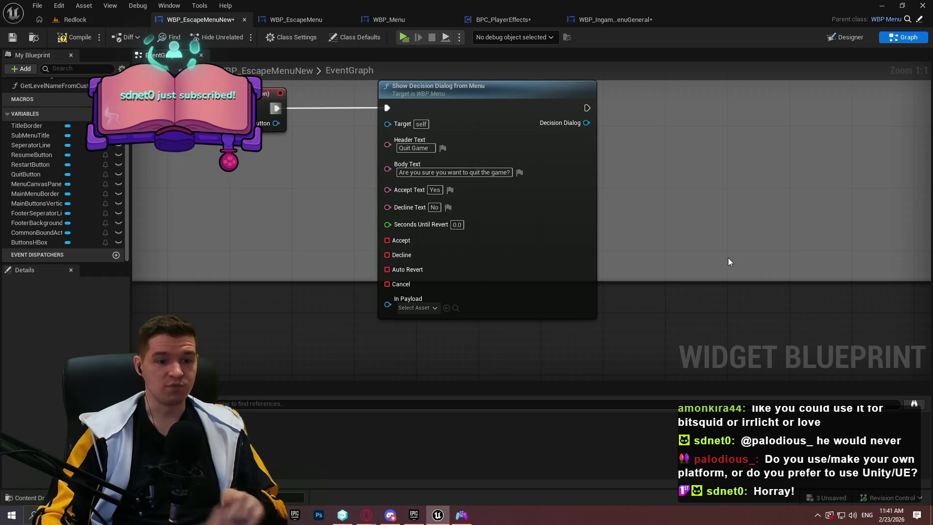
pyautogui.moveTo(636, 329); pyautogui.dragTo(629, 341)
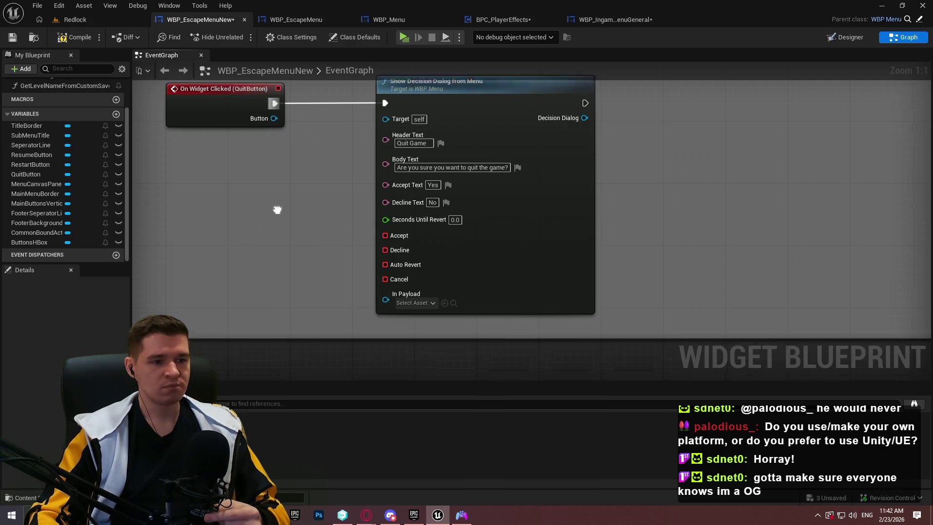
# Add a Create Event node off the Show Decision Dialog's Accept output
pyautogui.moveTo(279, 202)
pyautogui.mouseDown()
pyautogui.moveTo(271, 215)
pyautogui.moveTo(370, 240)
pyautogui.mouseUp()
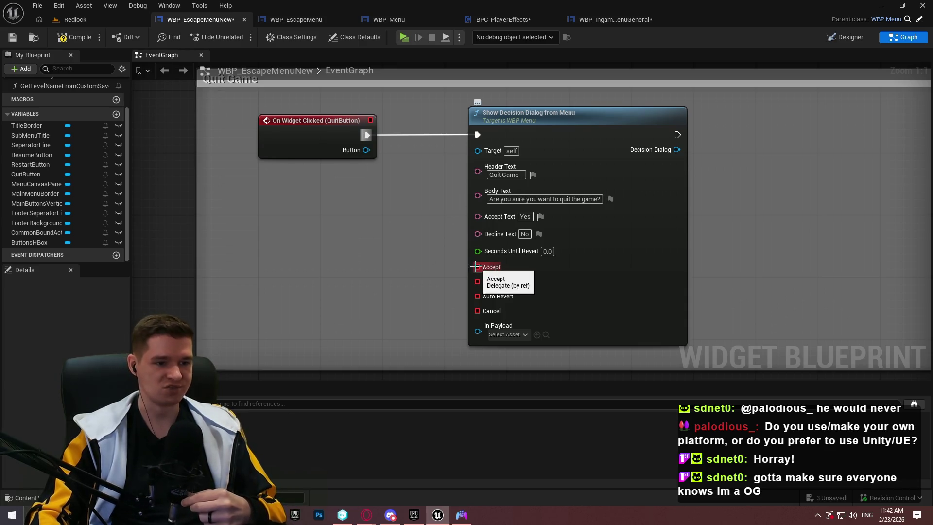
pyautogui.moveTo(478, 267); pyautogui.dragTo(355, 307)
pyautogui.write('create')
pyautogui.press('Return')
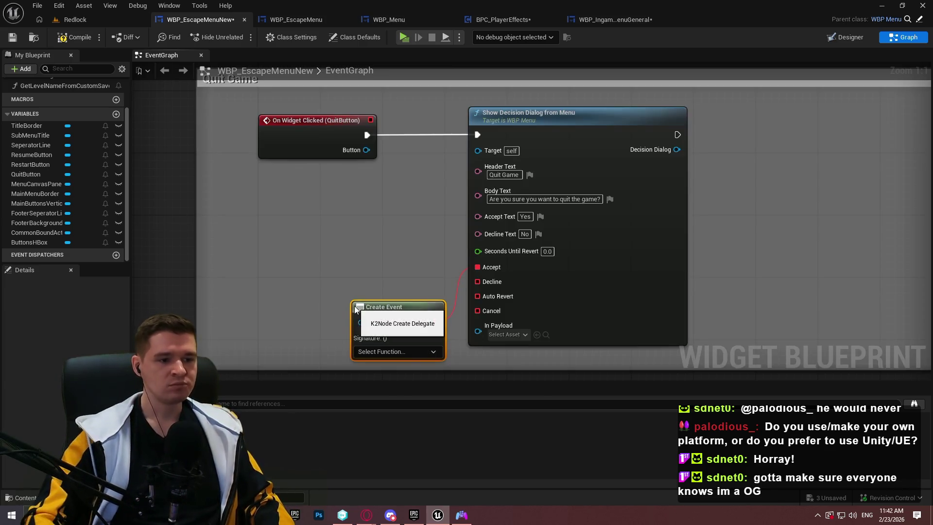
# Add a custom event named QuitGameYes below the dialog and begin wiring it up
pyautogui.moveTo(388, 297); pyautogui.dragTo(390, 179)
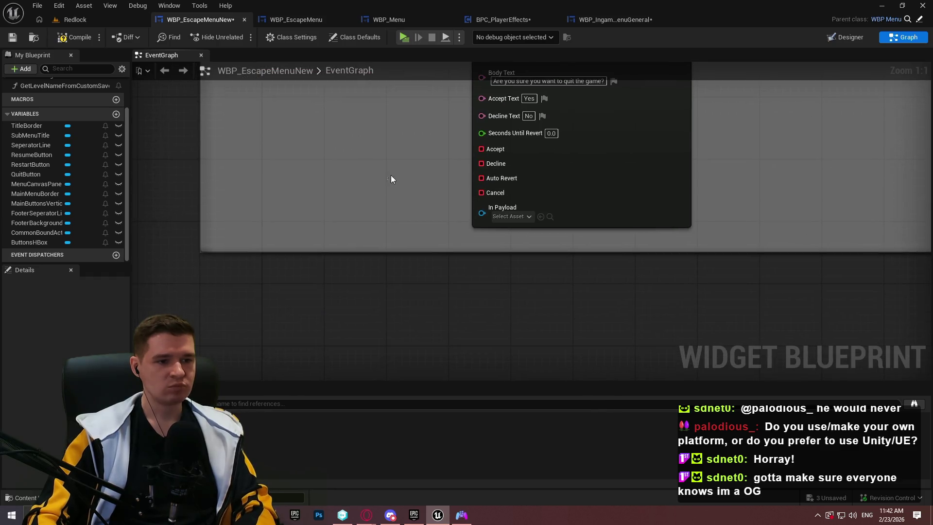
pyautogui.rightClick(313, 273)
pyautogui.write('custom e')
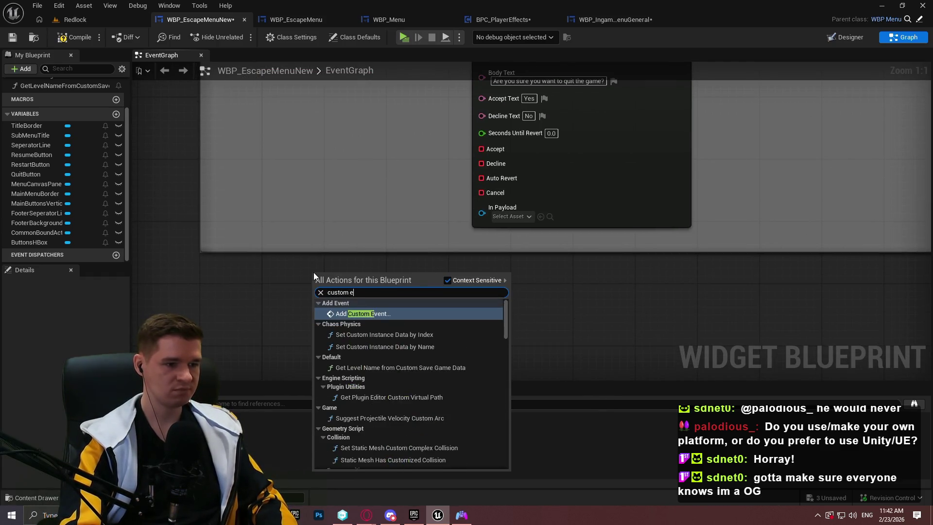
pyautogui.press('Return')
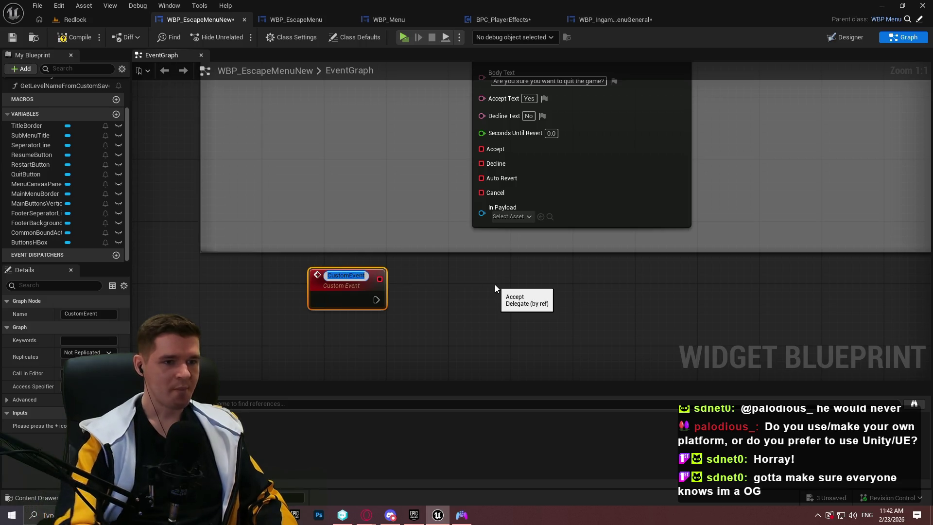
pyautogui.write('QuitGameYes')
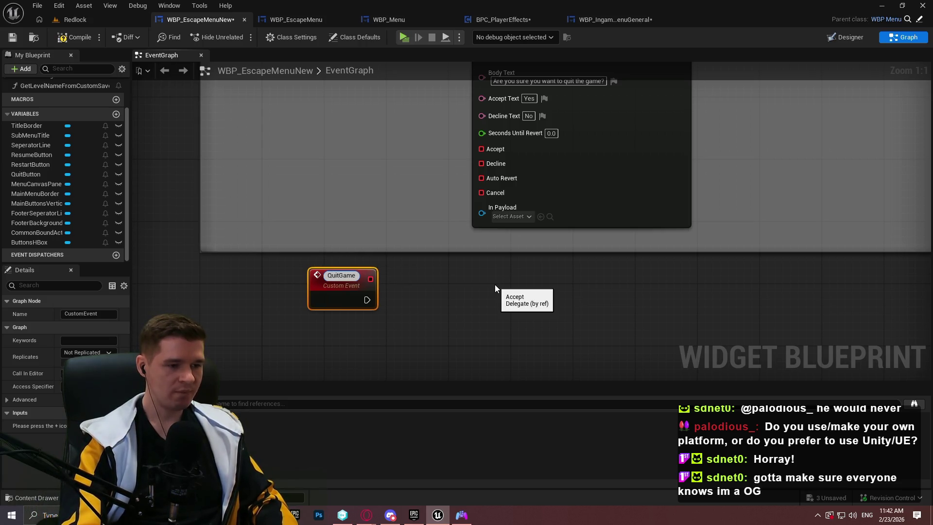
pyautogui.press('Return')
pyautogui.scroll(-1, 390, 240)
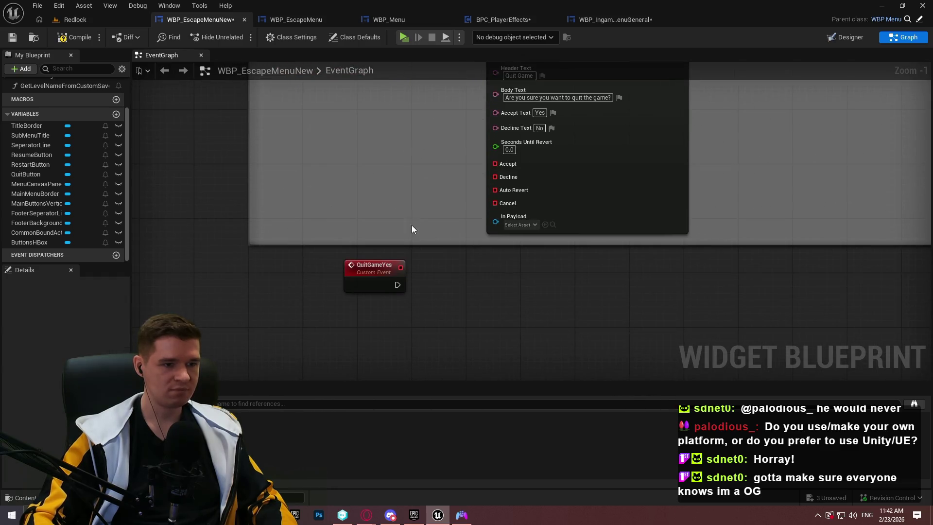
pyautogui.moveTo(357, 306)
pyautogui.mouseDown()
pyautogui.moveTo(370, 322)
pyautogui.moveTo(437, 200)
pyautogui.moveTo(419, 193)
pyautogui.moveTo(362, 217)
pyautogui.mouseUp()
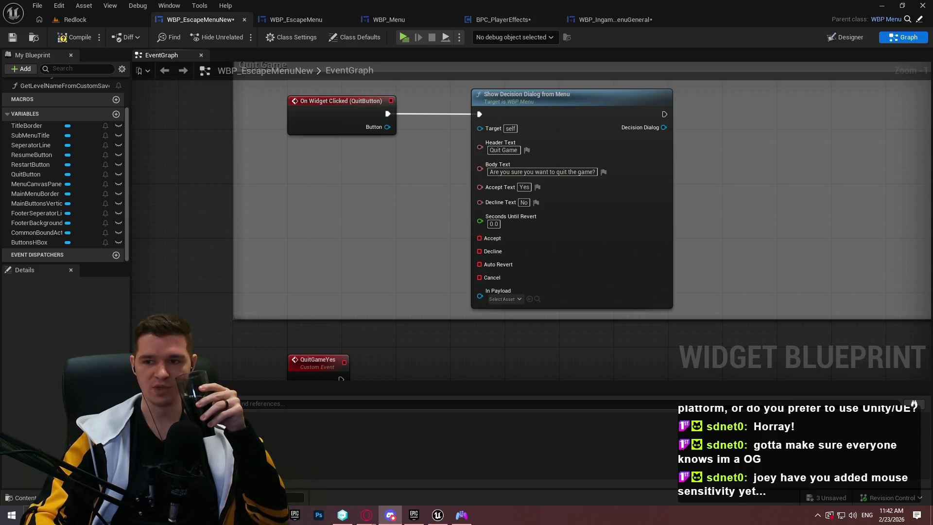
pyautogui.scroll(10, 441, 235)
pyautogui.scroll(10, 442, 235)
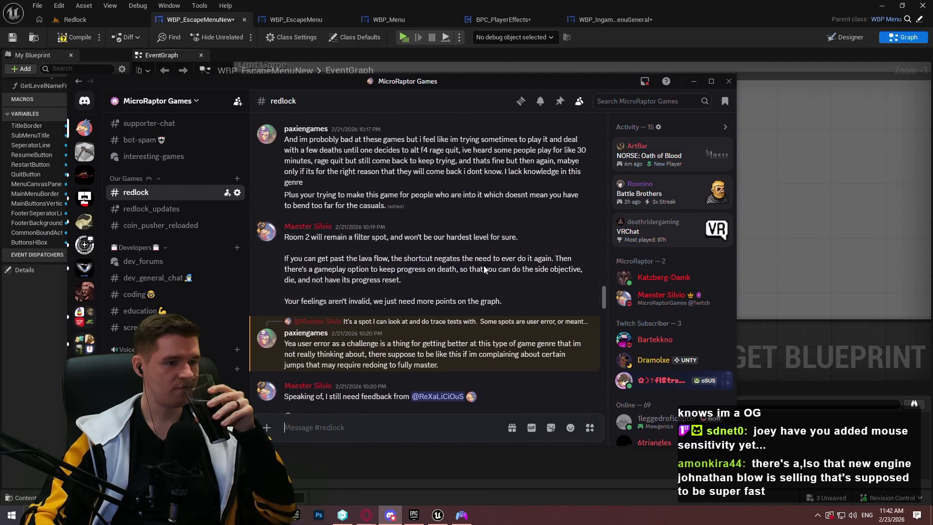
pyautogui.scroll(10, 517, 275)
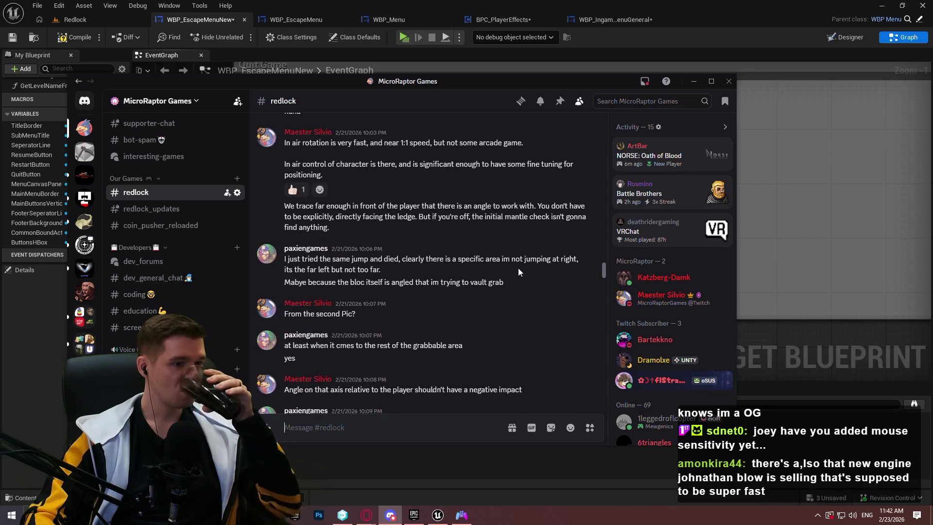
pyautogui.scroll(10, 546, 266)
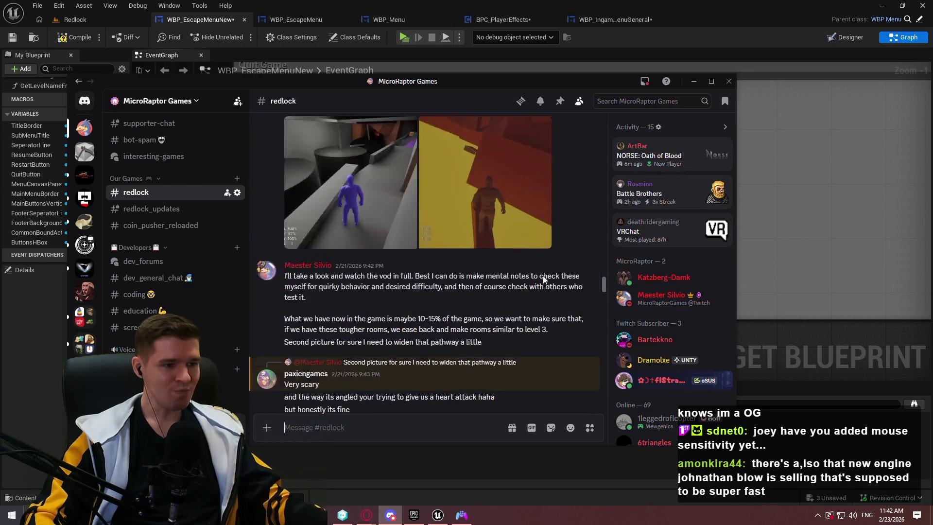
pyautogui.scroll(15, 512, 276)
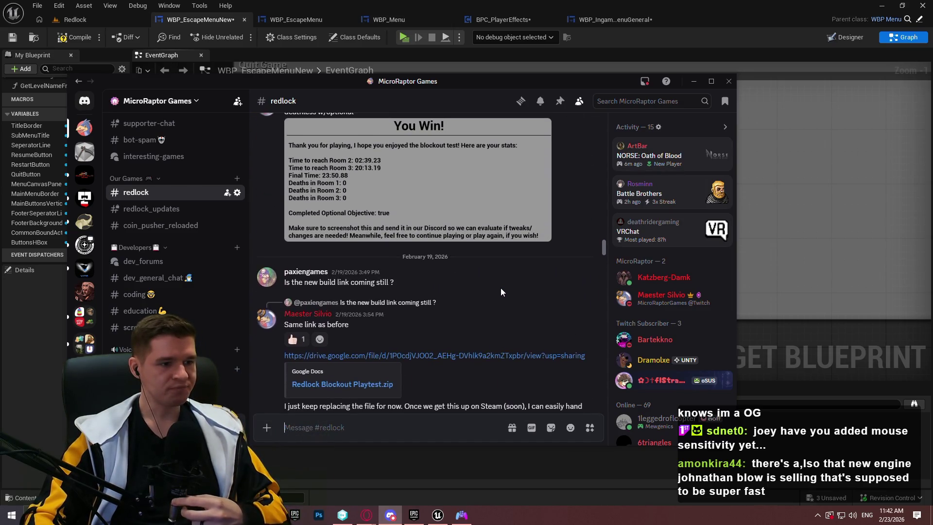
pyautogui.scroll(4, 489, 286)
pyautogui.scroll(-4, 485, 287)
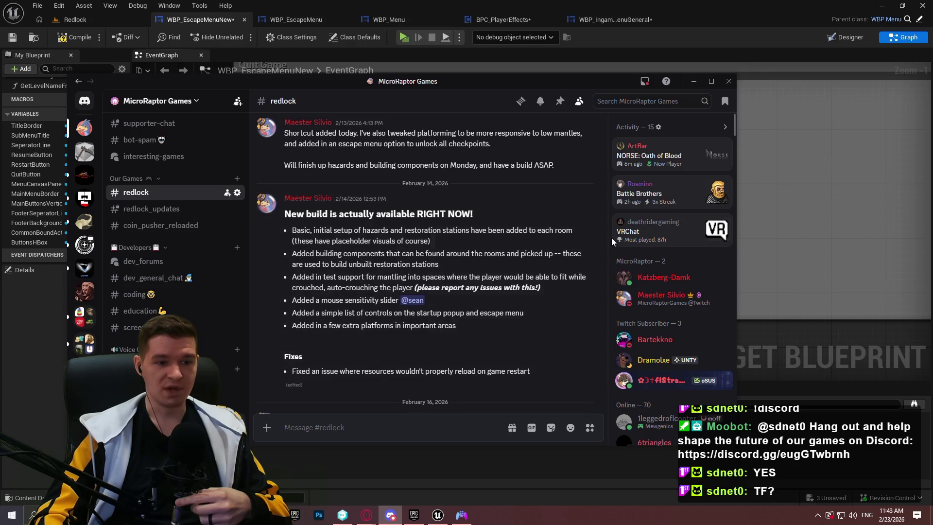
pyautogui.moveTo(605, 237)
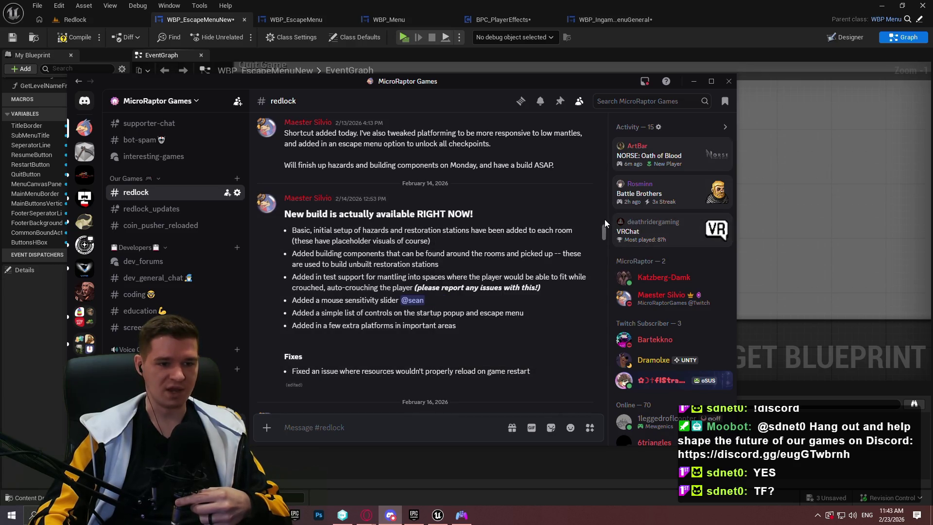
pyautogui.moveTo(605, 232); pyautogui.dragTo(609, 400)
pyautogui.moveTo(544, 86); pyautogui.dragTo(932, 87)
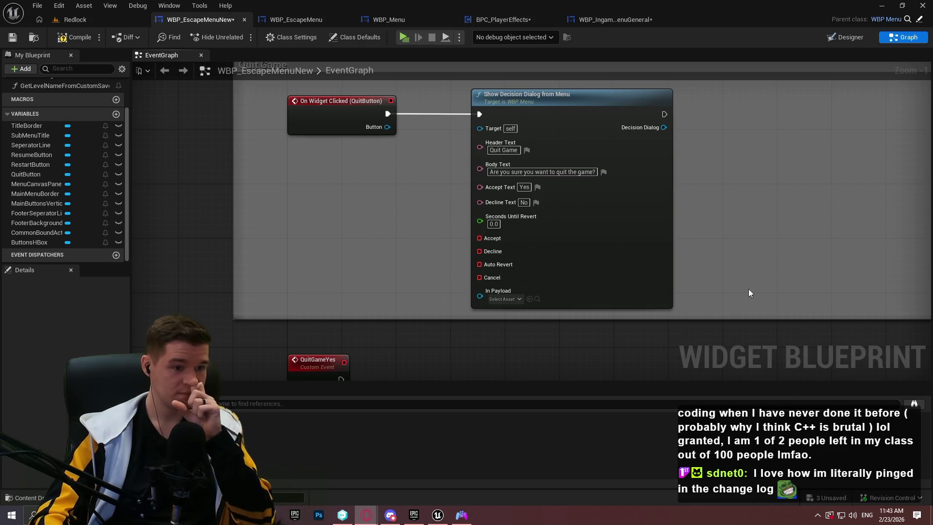
# Connect QuitGameYes to Accept and add a QuitGameNo custom event wired to Decline
pyautogui.moveTo(345, 362)
pyautogui.mouseDown()
pyautogui.moveTo(462, 243)
pyautogui.moveTo(480, 238)
pyautogui.mouseUp()
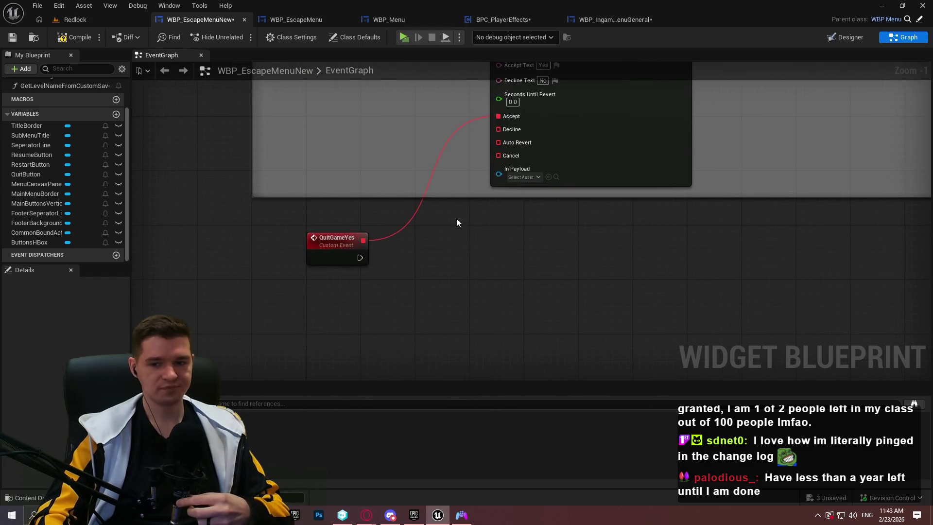
pyautogui.moveTo(425, 294); pyautogui.dragTo(342, 232)
pyautogui.rightClick(413, 329)
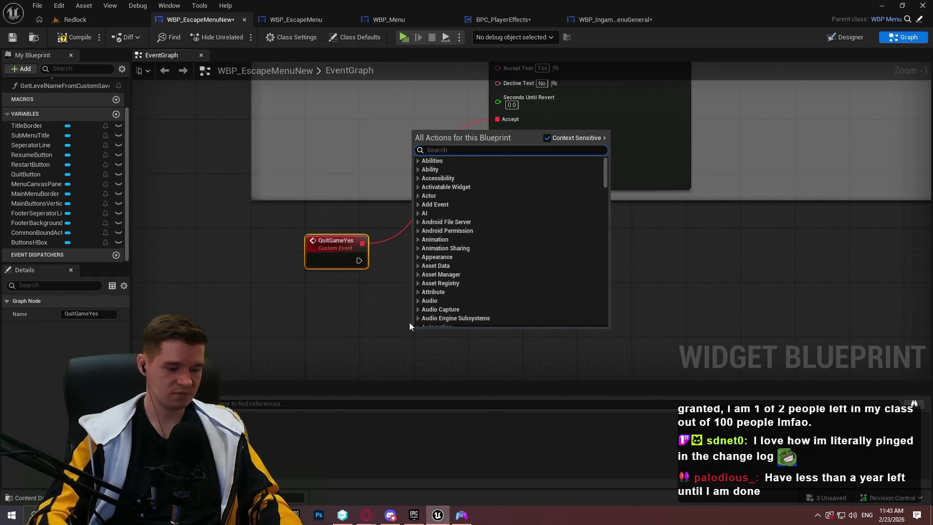
pyautogui.write('custom event')
pyautogui.press('Return')
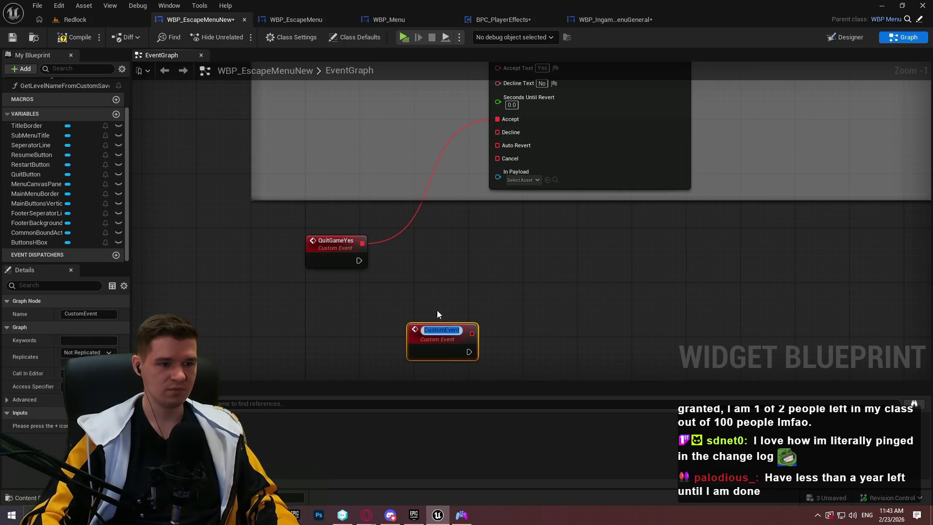
pyautogui.write('QuitGameN')
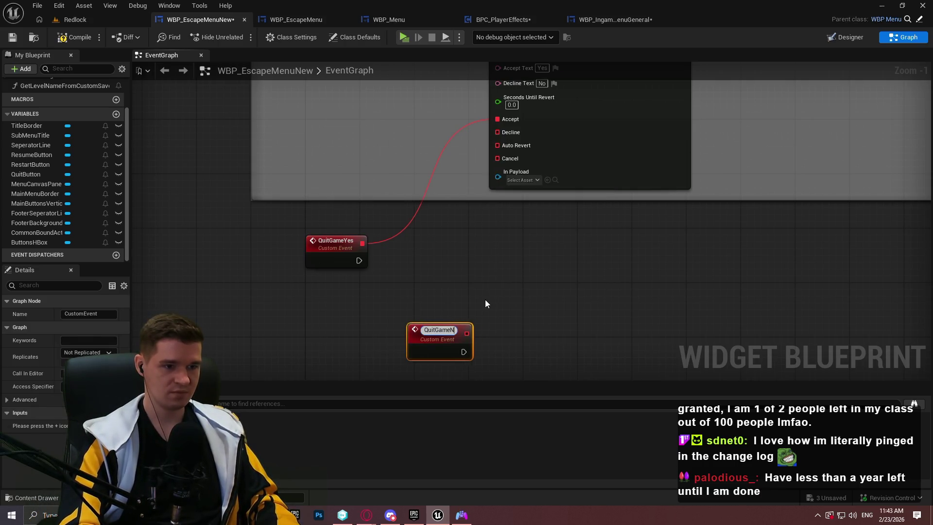
pyautogui.write('o')
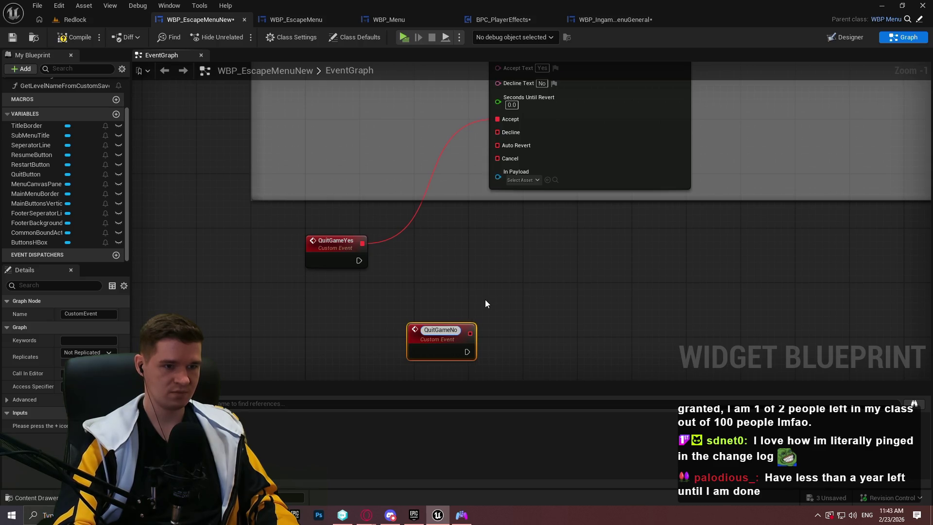
pyautogui.press('Return')
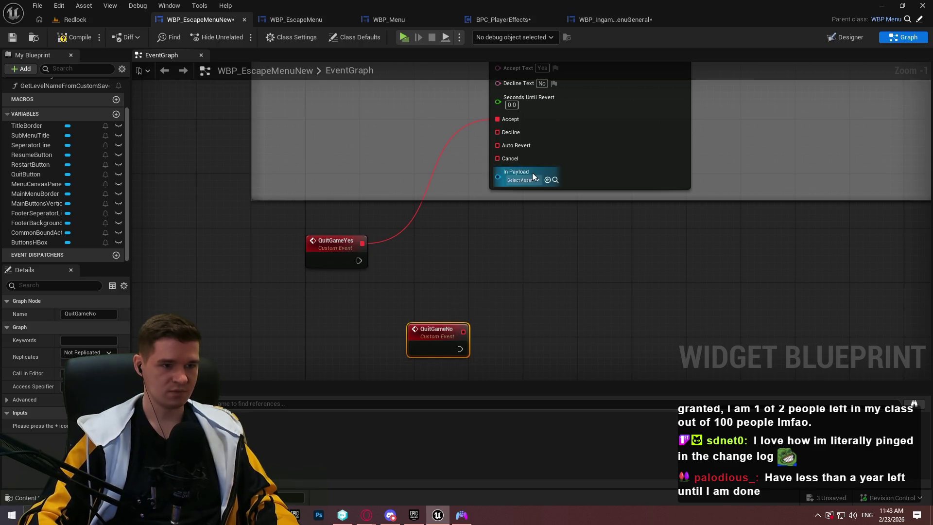
pyautogui.moveTo(435, 340)
pyautogui.mouseDown()
pyautogui.moveTo(316, 316)
pyautogui.moveTo(333, 319)
pyautogui.moveTo(506, 127)
pyautogui.moveTo(502, 135)
pyautogui.mouseUp()
pyautogui.click(500, 256)
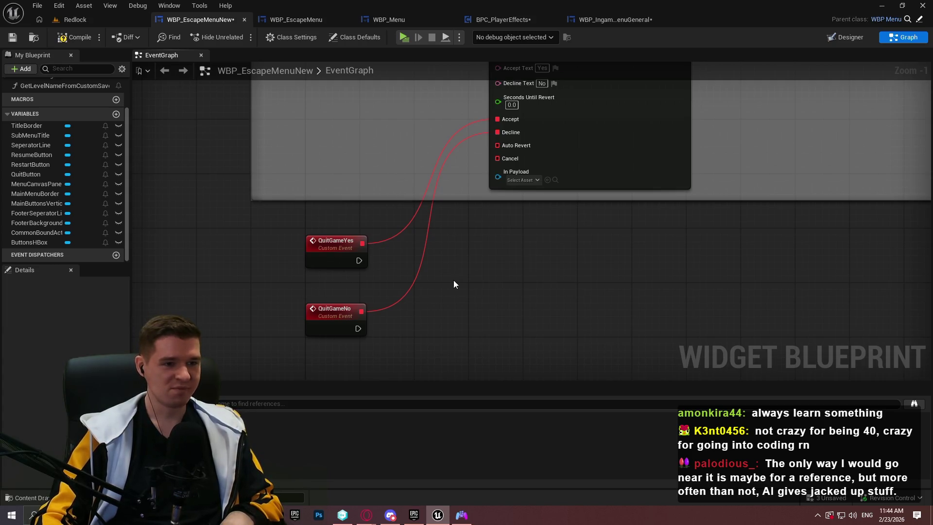
# Save WBP_EscapeMenuNew and switch to the WBP_IngameMenuGeneral graph
pyautogui.moveTo(434, 205); pyautogui.dragTo(401, 152)
pyautogui.click(10, 38)
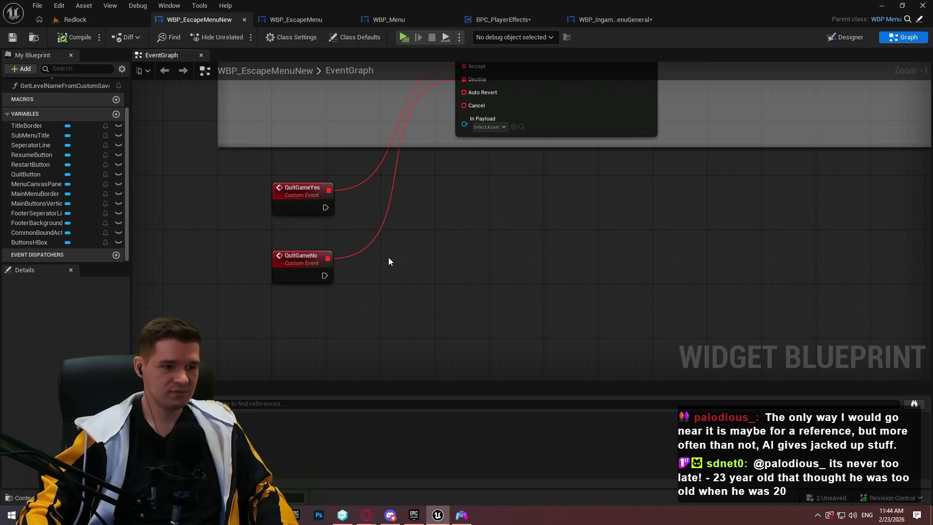
pyautogui.rightClick(460, 307)
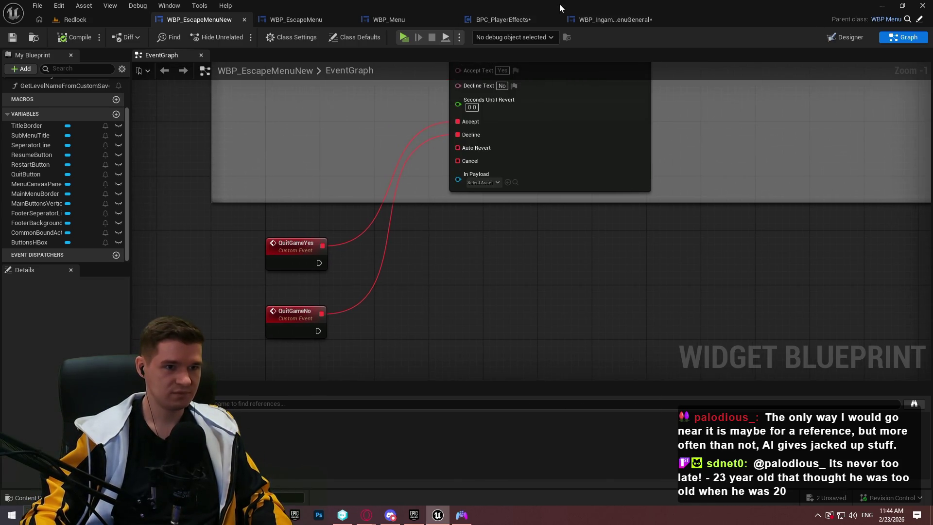
pyautogui.click(604, 20)
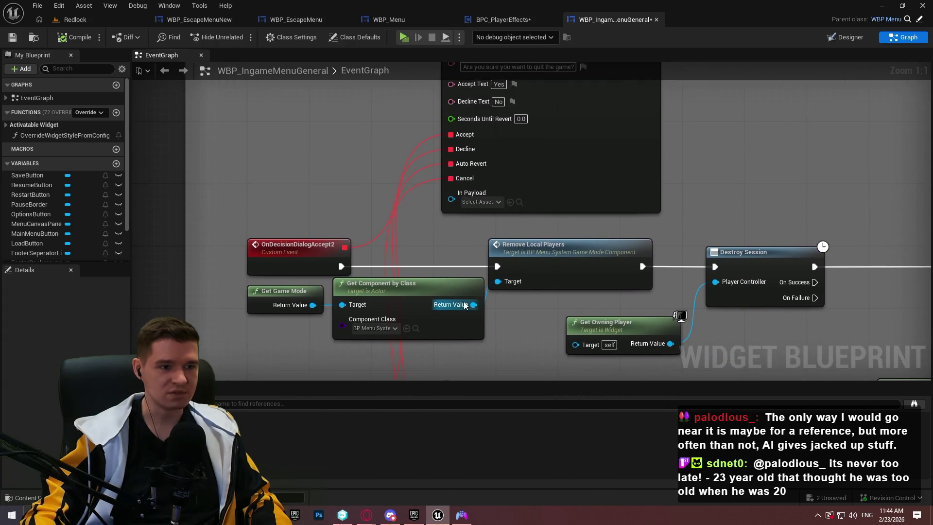
# Launch the level in a new window, pause, and open Quit's Exit Game dialog, declining it twice
pyautogui.moveTo(458, 285)
pyautogui.mouseDown()
pyautogui.moveTo(473, 196)
pyautogui.moveTo(446, 138)
pyautogui.mouseUp()
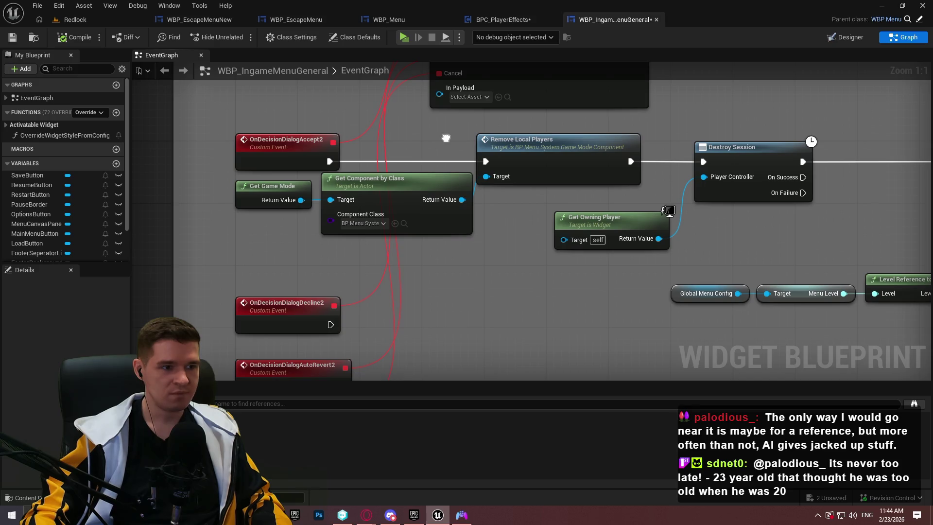
pyautogui.click(403, 41)
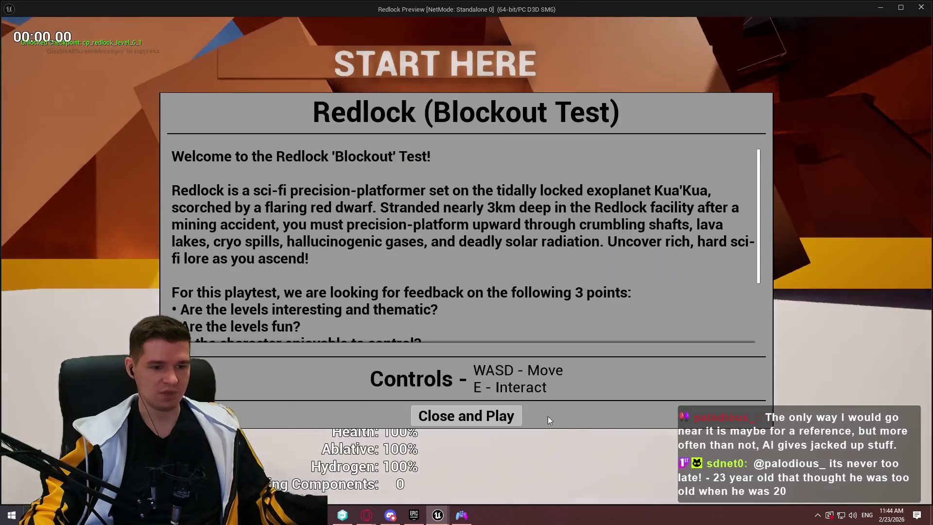
pyautogui.press('Escape')
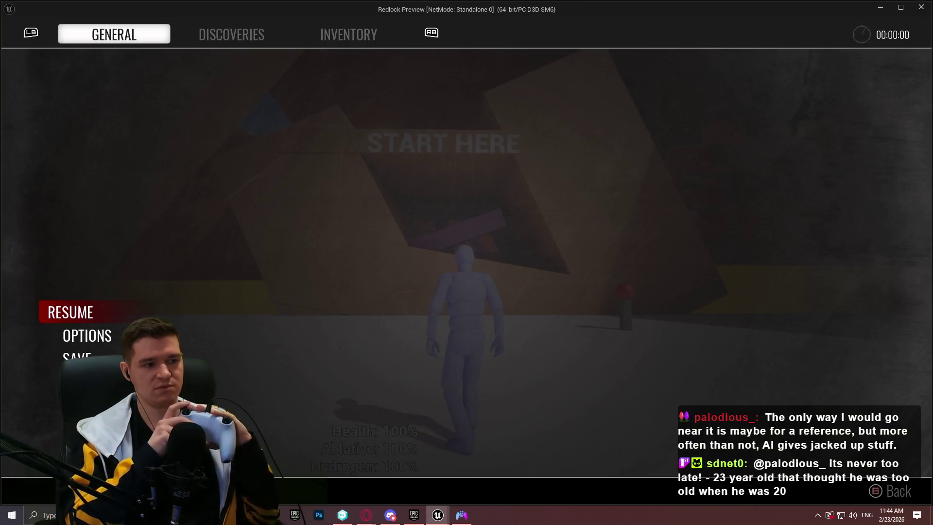
pyautogui.press('Up')
pyautogui.press('Return')
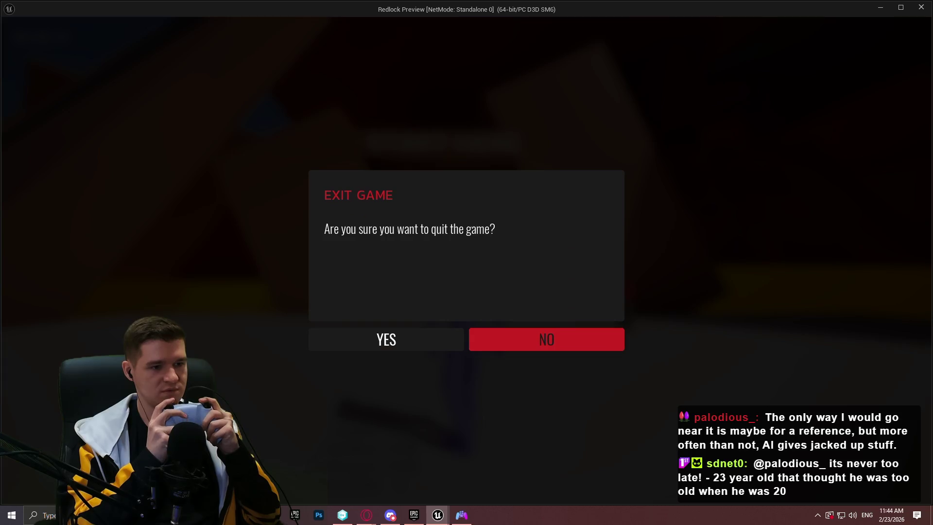
pyautogui.press('Escape')
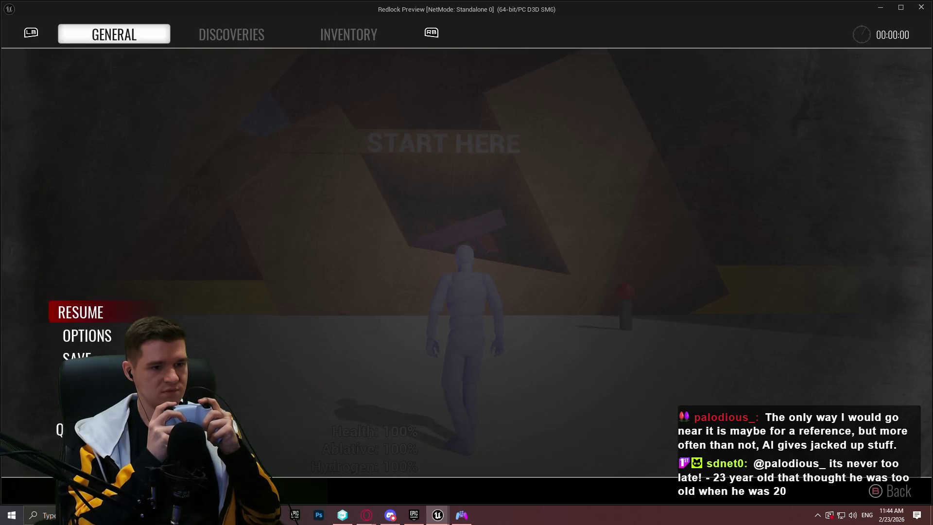
pyautogui.press('Down')
pyautogui.press('Down')
pyautogui.press('Down')
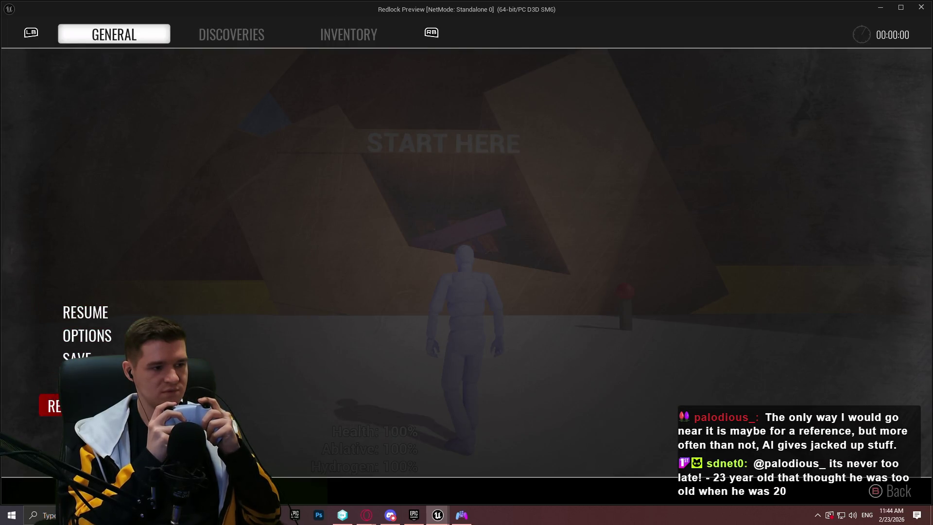
pyautogui.press('Return')
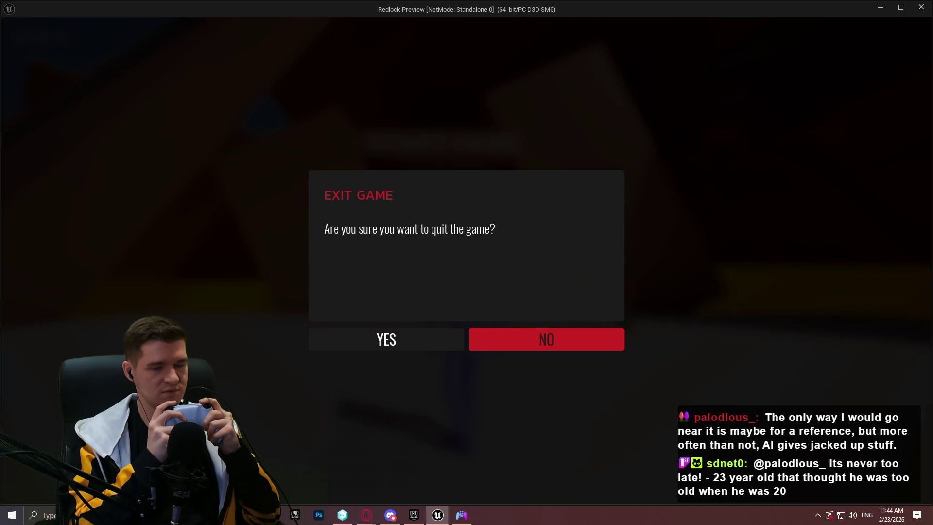
pyautogui.press('Escape')
# Reopen the Exit Game dialog, choose No, resume play, and stop the session
pyautogui.press('Down')
pyautogui.press('Down')
pyautogui.press('Down')
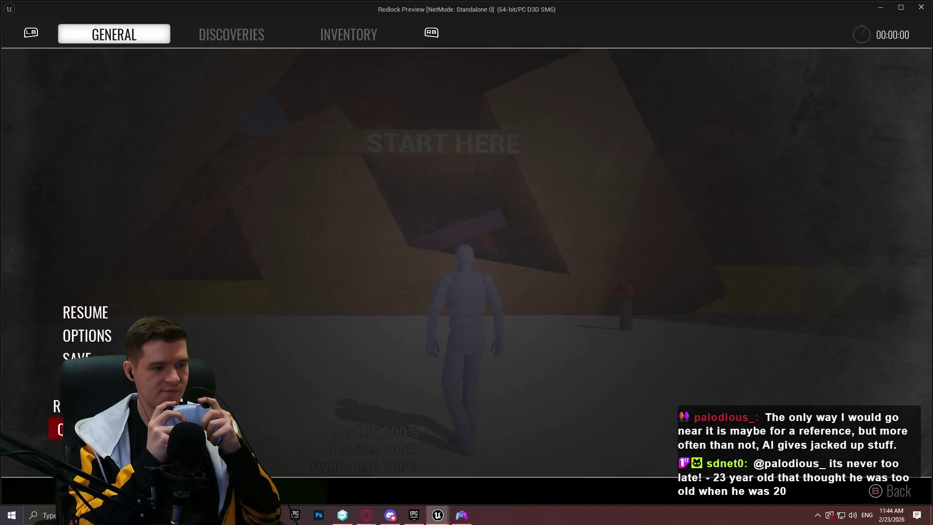
pyautogui.press('Return')
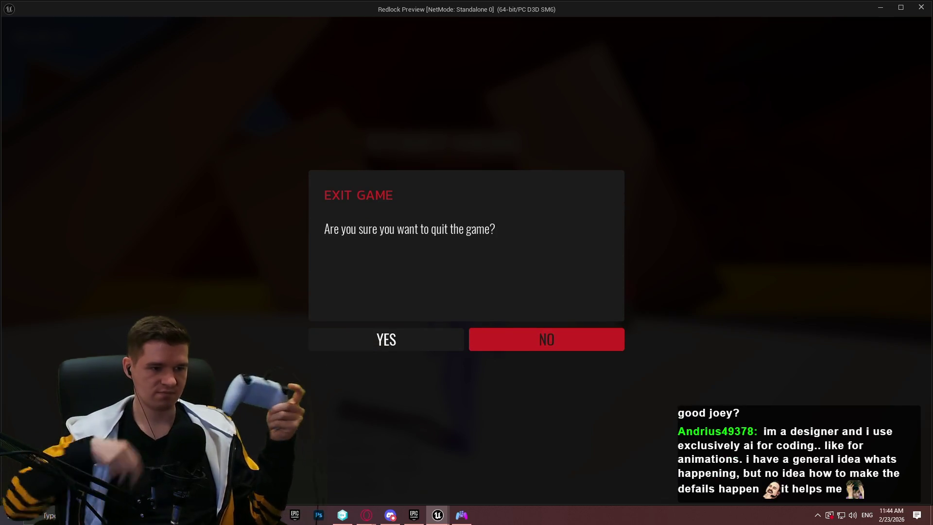
pyautogui.press('Left')
pyautogui.press('Right')
pyautogui.press('Return')
pyautogui.press('Escape')
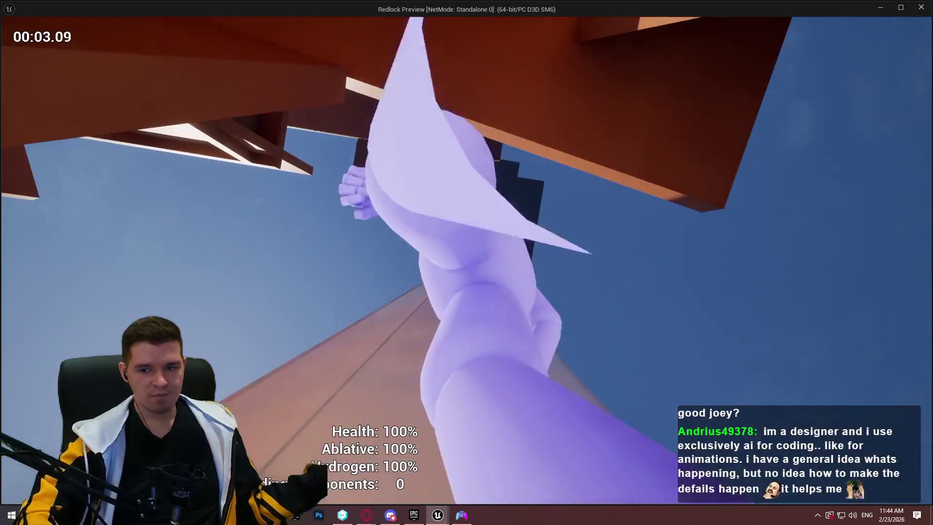
pyautogui.press('Escape')
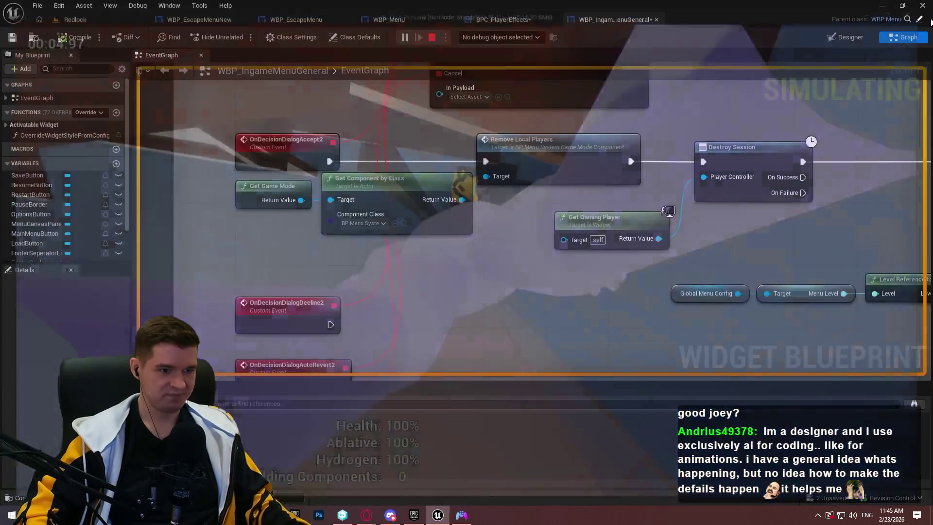
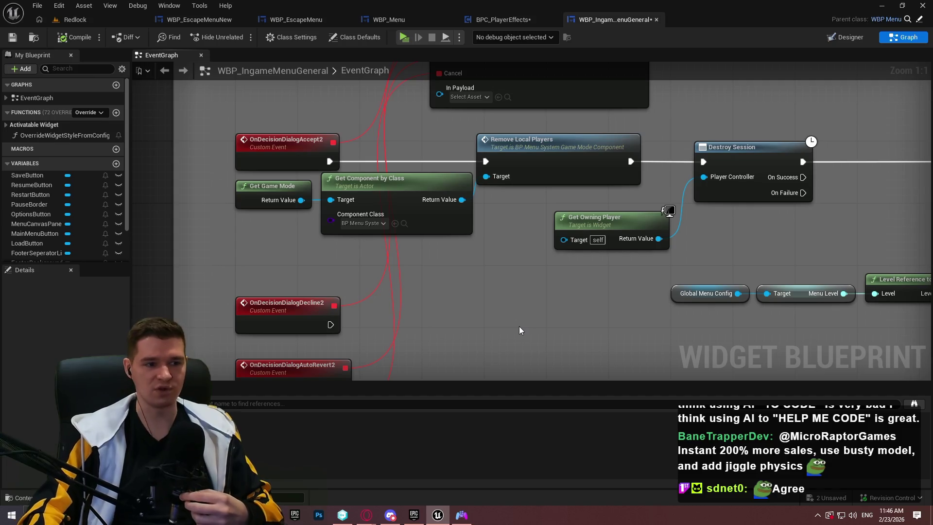
# Inspect the Get Game Mode, Remove Local Players and Destroy Session nodes, then center the decision dialog node
pyautogui.scroll(1, 396, 277)
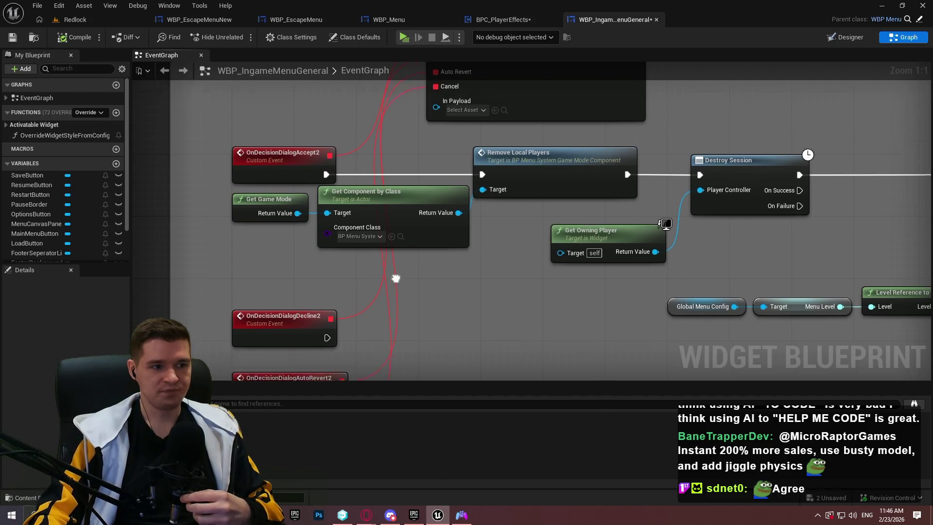
pyautogui.moveTo(468, 282); pyautogui.dragTo(227, 203)
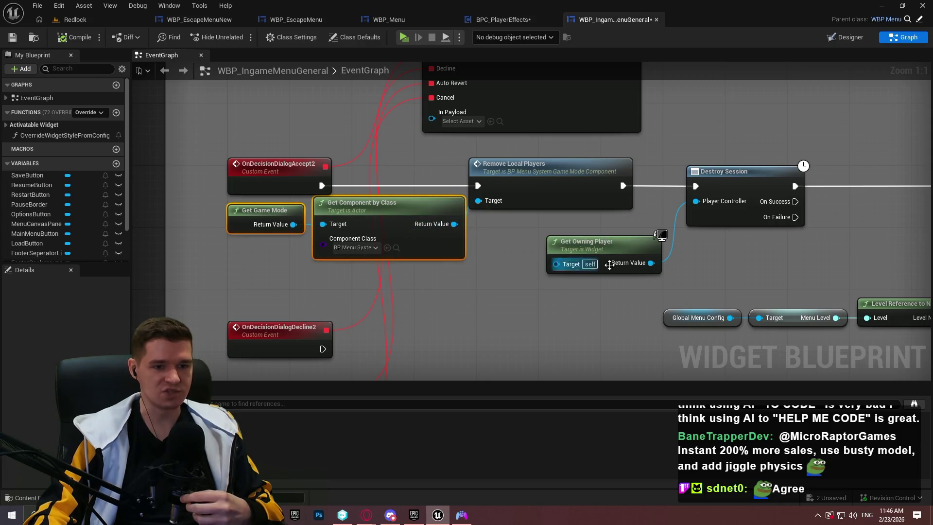
pyautogui.moveTo(632, 253)
pyautogui.mouseDown()
pyautogui.moveTo(494, 176)
pyautogui.moveTo(489, 163)
pyautogui.mouseUp()
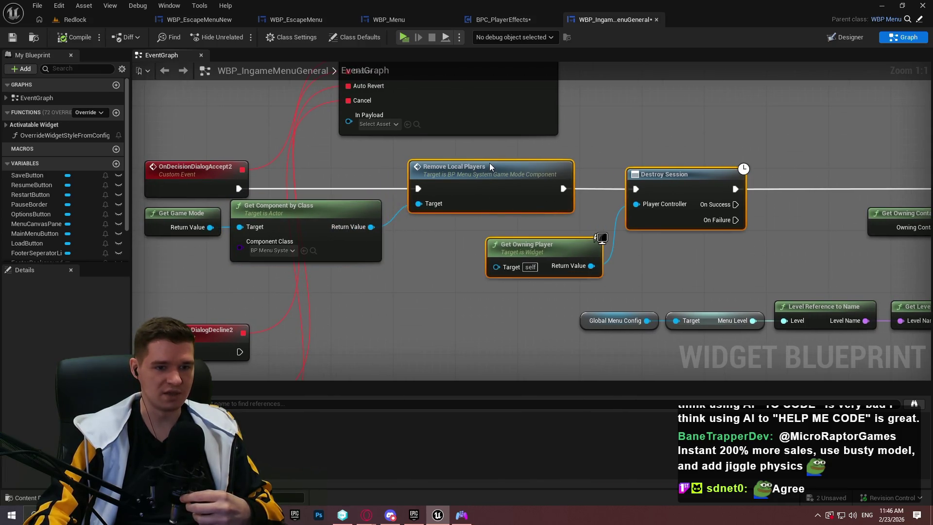
pyautogui.moveTo(452, 311)
pyautogui.mouseDown()
pyautogui.moveTo(248, 227)
pyautogui.moveTo(248, 235)
pyautogui.mouseUp()
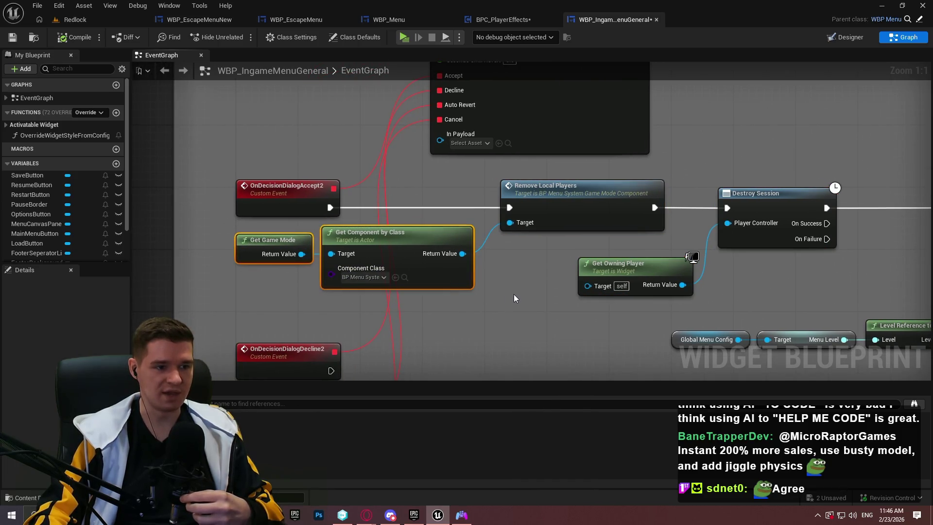
pyautogui.scroll(-4, 515, 293)
pyautogui.scroll(3, 479, 278)
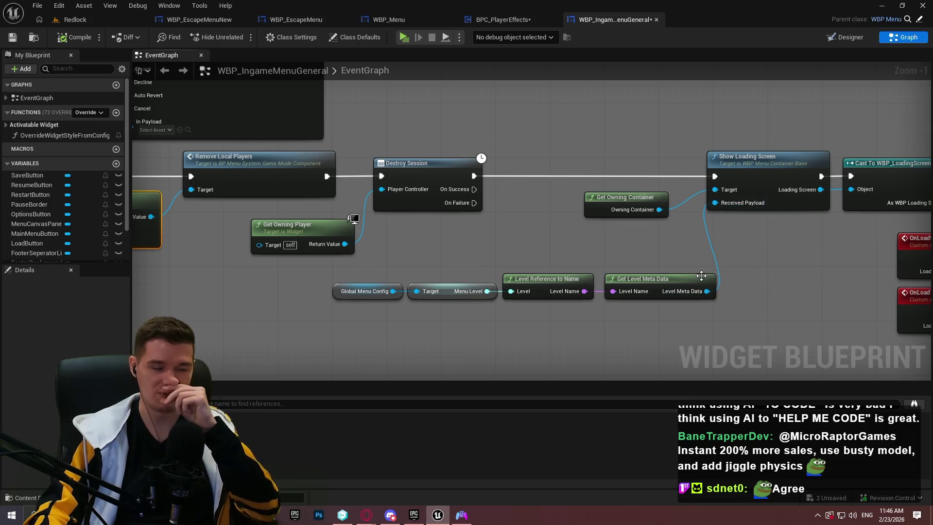
pyautogui.moveTo(697, 266); pyautogui.dragTo(500, 249)
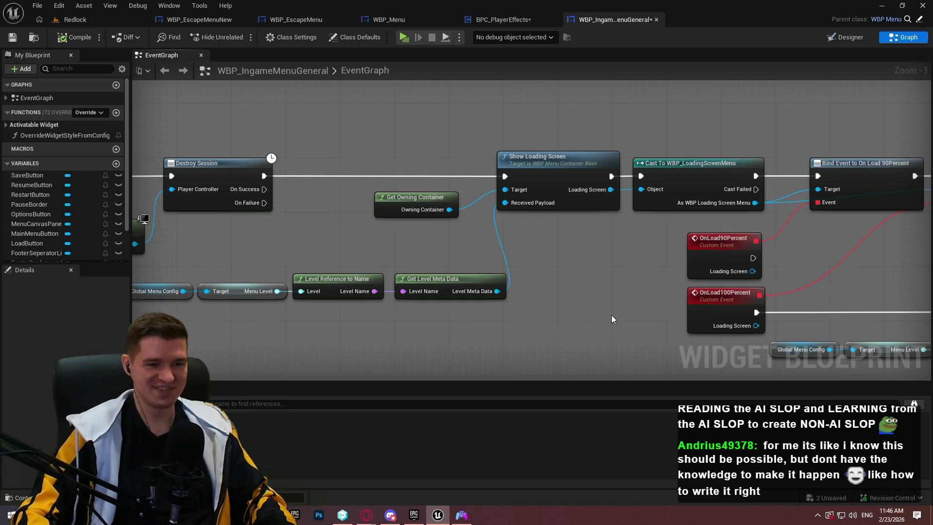
pyautogui.moveTo(371, 247)
pyautogui.mouseDown()
pyautogui.moveTo(387, 274)
pyautogui.moveTo(576, 302)
pyautogui.mouseUp()
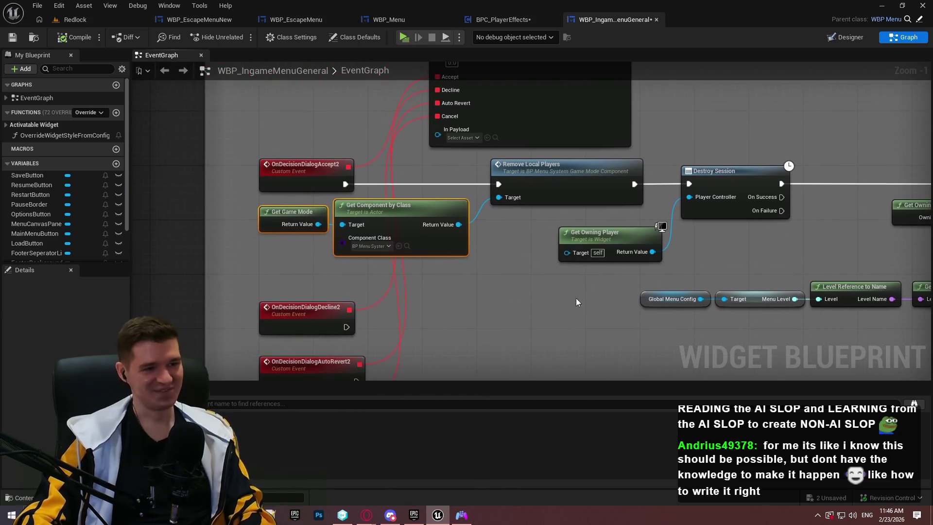
pyautogui.scroll(1, 402, 139)
pyautogui.moveTo(401, 139); pyautogui.dragTo(381, 367)
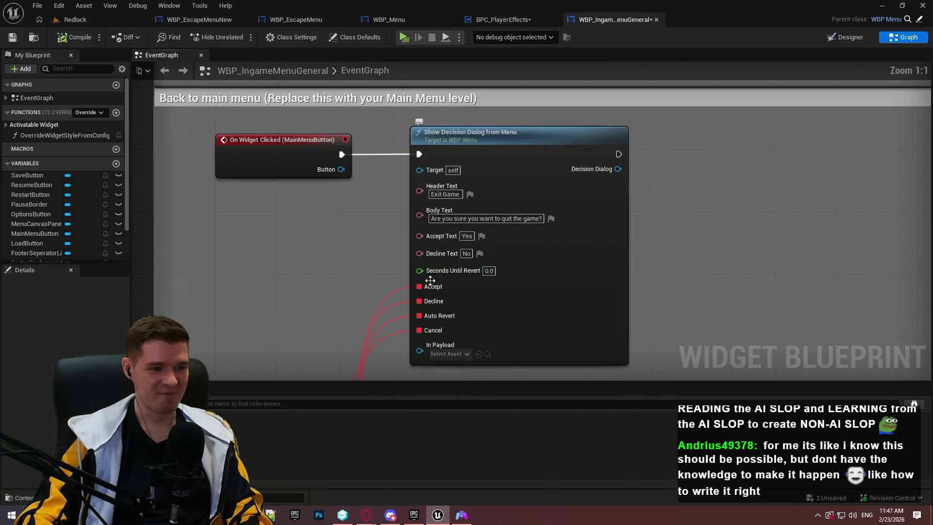
pyautogui.moveTo(431, 282); pyautogui.dragTo(374, 204)
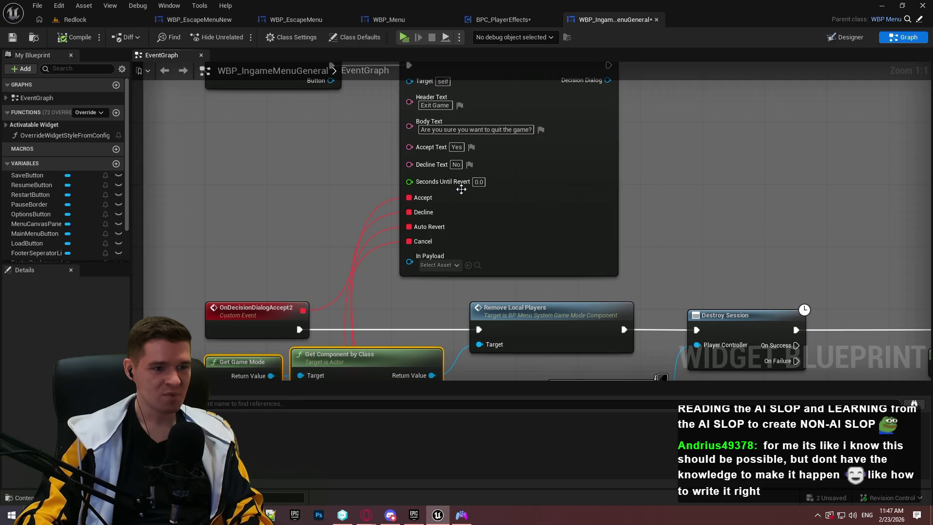
# Set Seconds Until Revert to 3.0 and compile the blueprint
pyautogui.click(479, 182)
pyautogui.write('3')
pyautogui.press('Return')
pyautogui.click(80, 37)
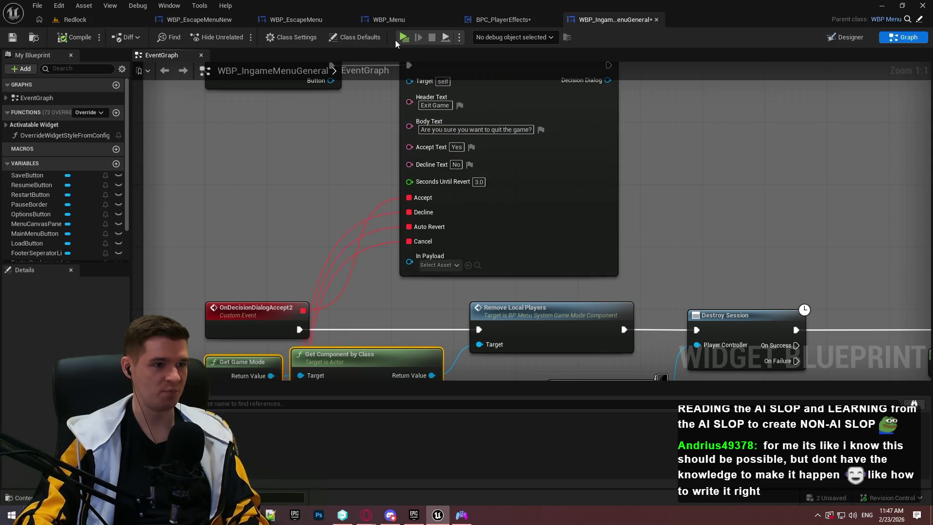
# Test in Play: choose quit from the pause menu to see the Exit Game countdown, then close the preview
pyautogui.click(409, 36)
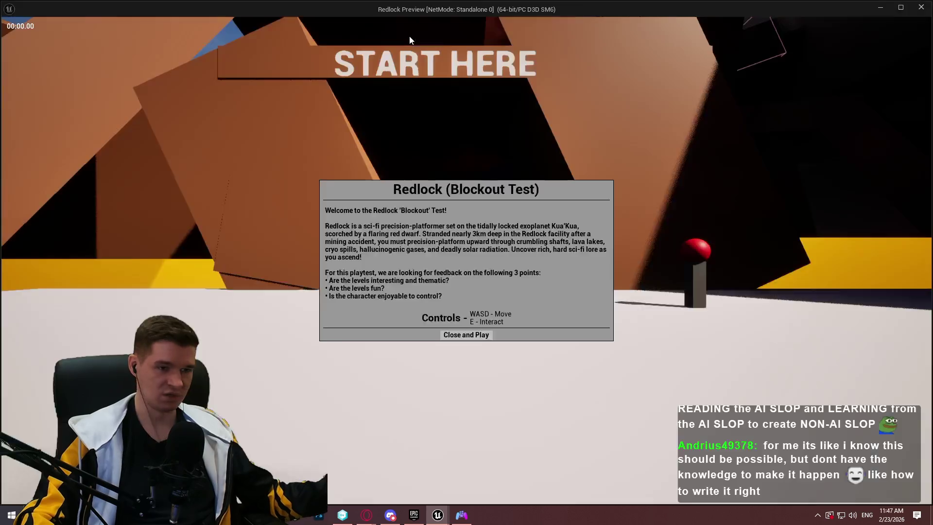
pyautogui.click(471, 414)
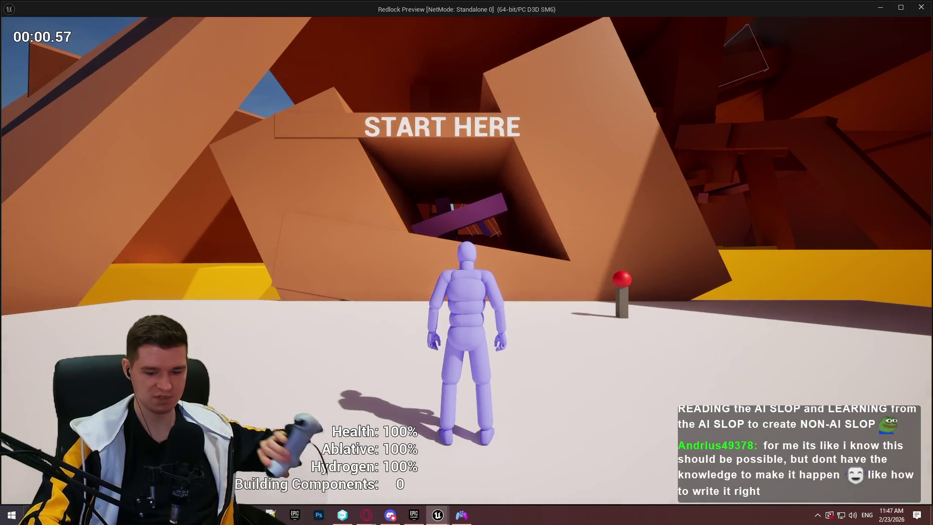
pyautogui.press('Escape')
pyautogui.press('Down')
pyautogui.press('Down')
pyautogui.press('Down')
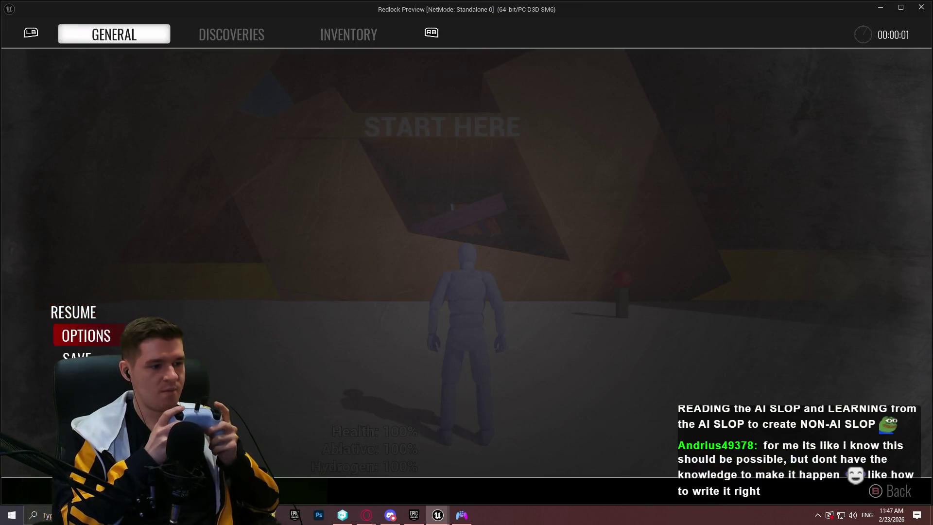
pyautogui.press('Return')
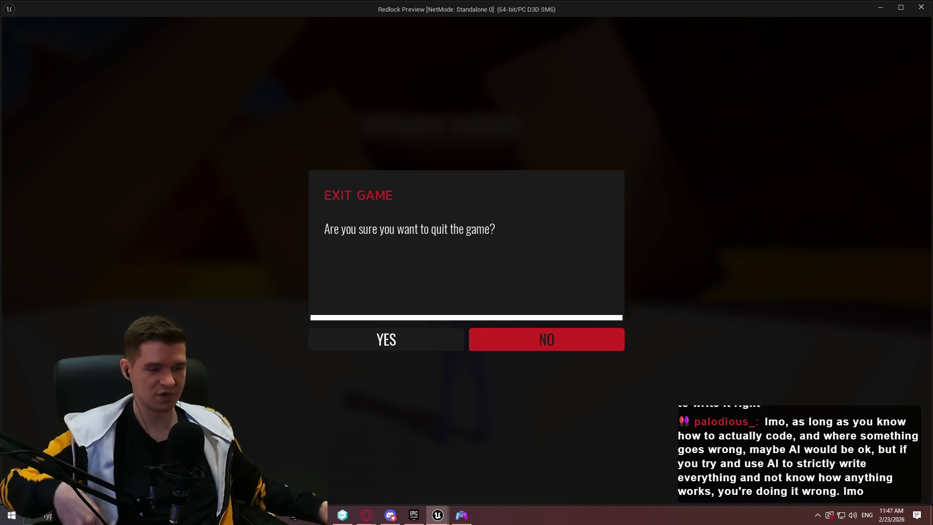
pyautogui.press('Escape')
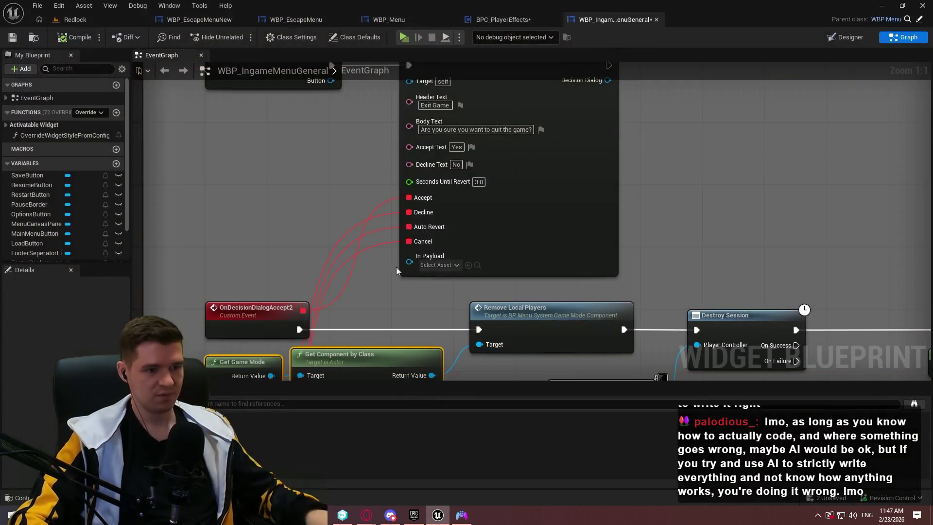
# Pan around the Show Decision Dialog node and its Accept, Decline, AutoRevert and Cancel events
pyautogui.moveTo(443, 258); pyautogui.dragTo(476, 88)
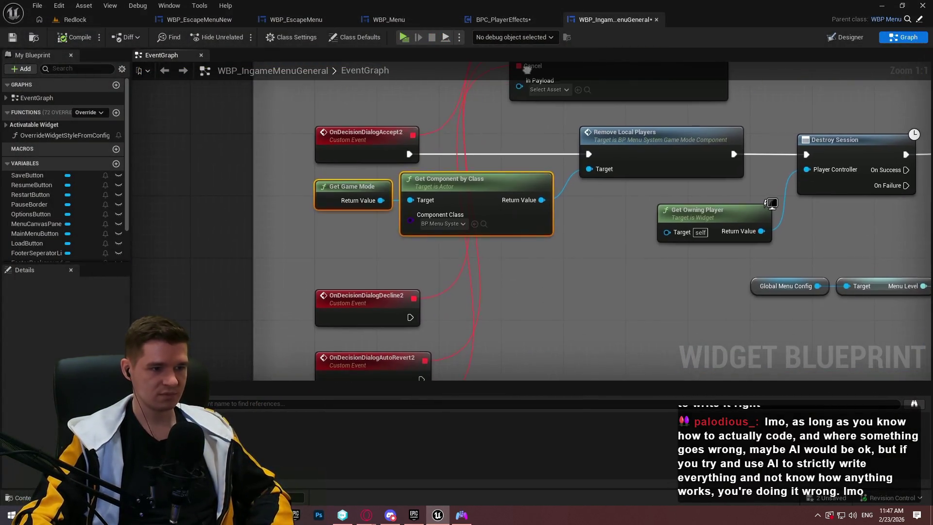
pyautogui.moveTo(613, 219)
pyautogui.mouseDown()
pyautogui.moveTo(584, 92)
pyautogui.moveTo(510, 277)
pyautogui.moveTo(475, 401)
pyautogui.mouseUp()
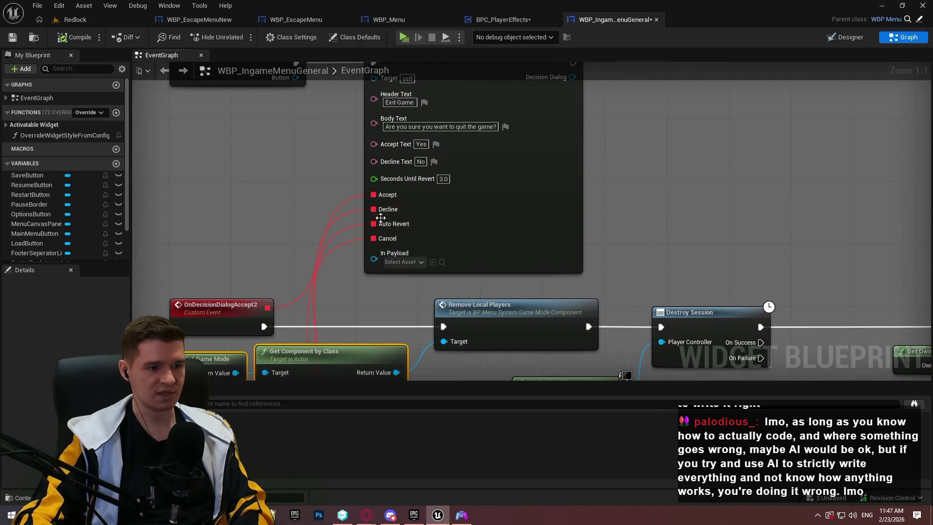
pyautogui.moveTo(395, 225); pyautogui.dragTo(471, 64)
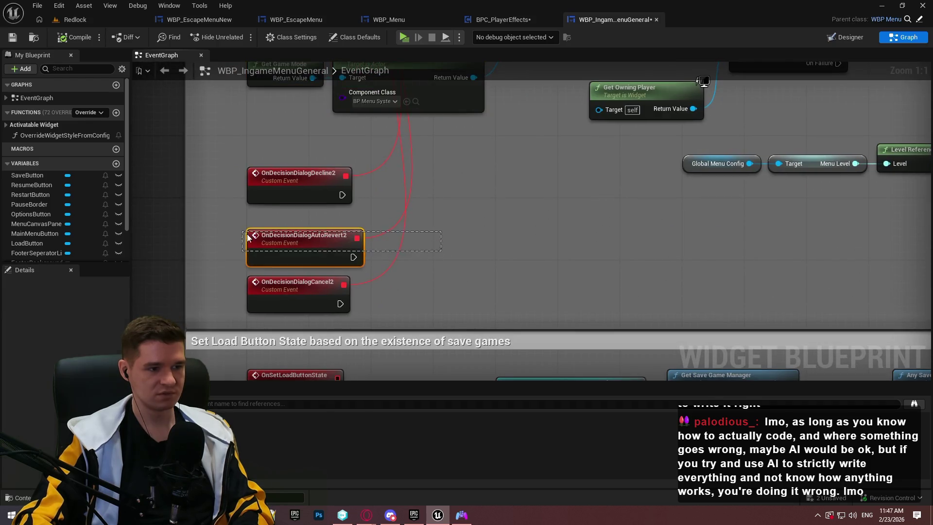
pyautogui.moveTo(577, 183); pyautogui.dragTo(468, 308)
pyautogui.moveTo(477, 182); pyautogui.dragTo(527, 218)
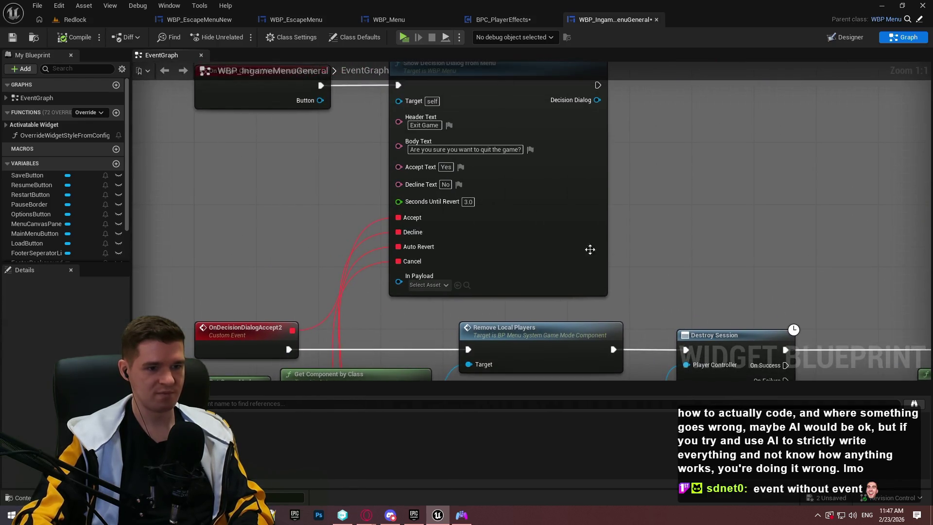
pyautogui.scroll(-1, 590, 250)
pyautogui.moveTo(608, 159); pyautogui.dragTo(626, 217)
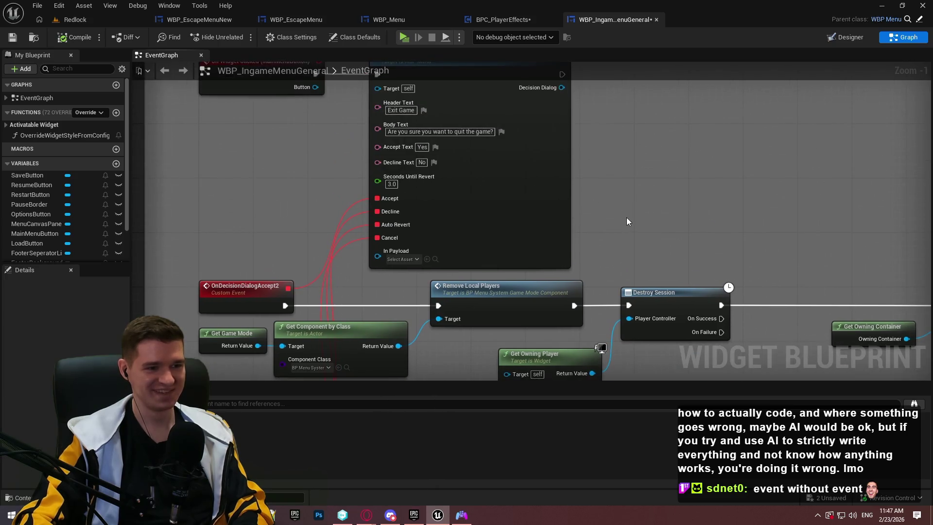
pyautogui.moveTo(390, 184); pyautogui.dragTo(466, 271)
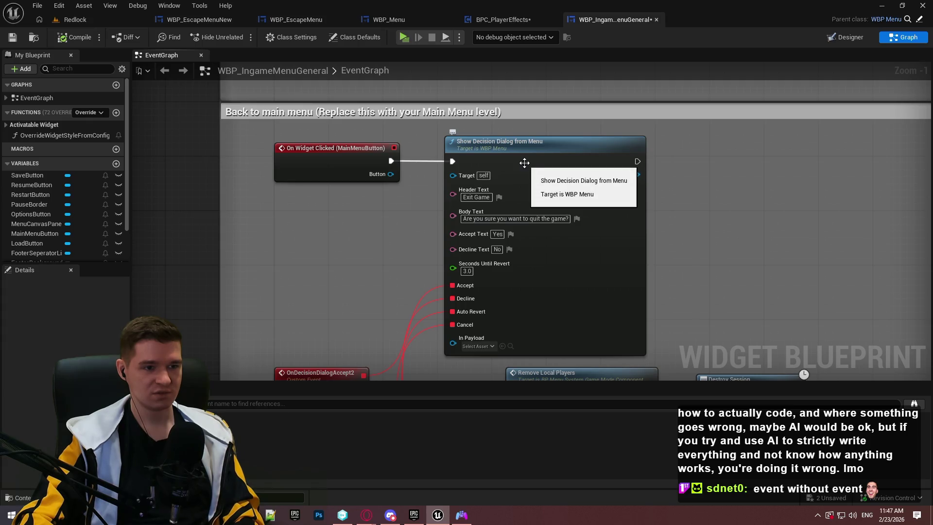
pyautogui.moveTo(734, 285); pyautogui.dragTo(689, 151)
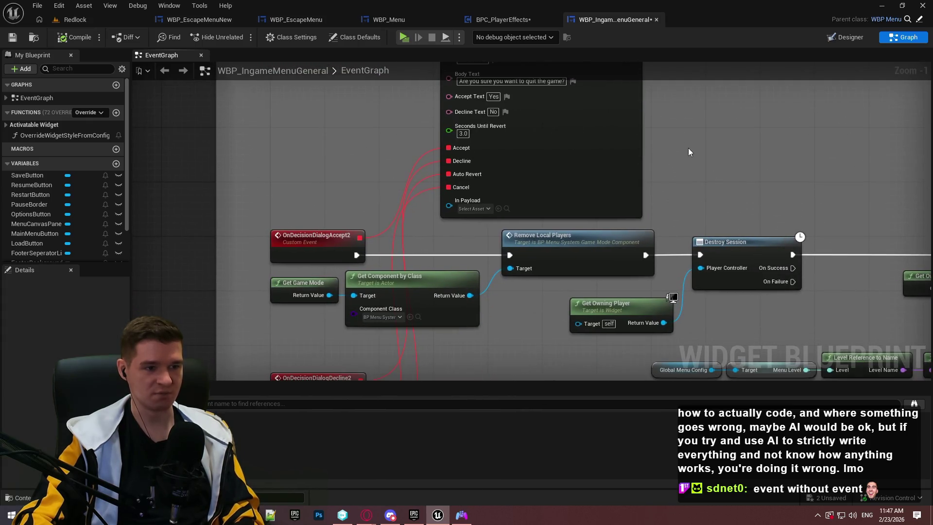
pyautogui.moveTo(459, 162); pyautogui.dragTo(459, 194)
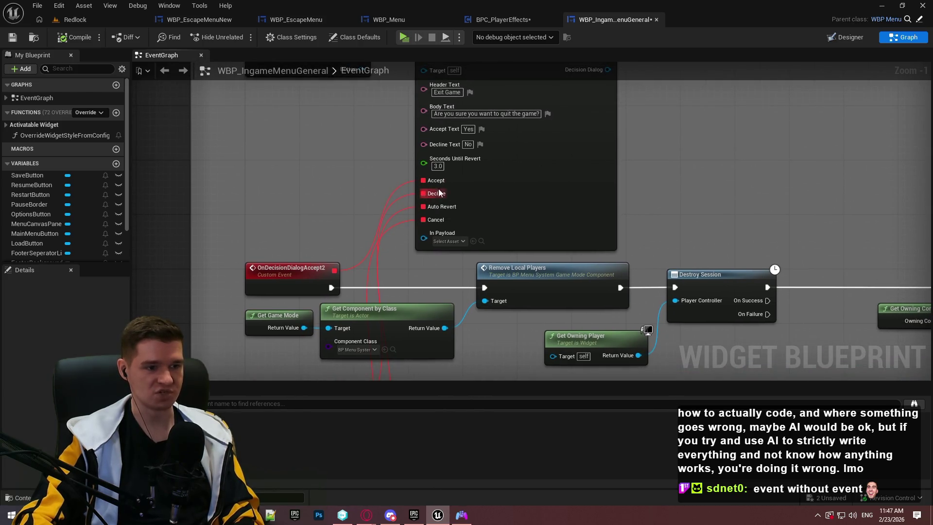
# Jump from the Decline pin to OnDecisionDialogDecline2, then switch to the WBP_EscapeMenuNew graph
pyautogui.doubleClick(436, 194)
pyautogui.click(276, 179)
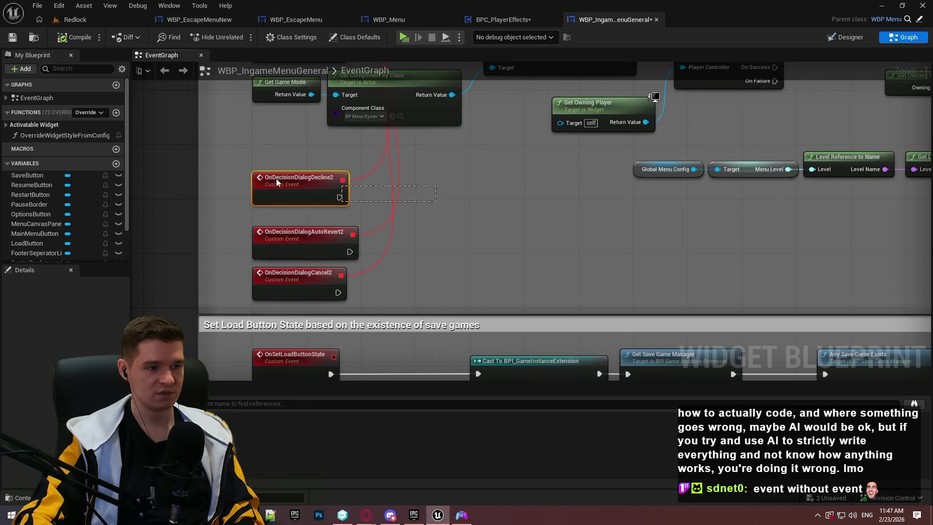
pyautogui.click(426, 195)
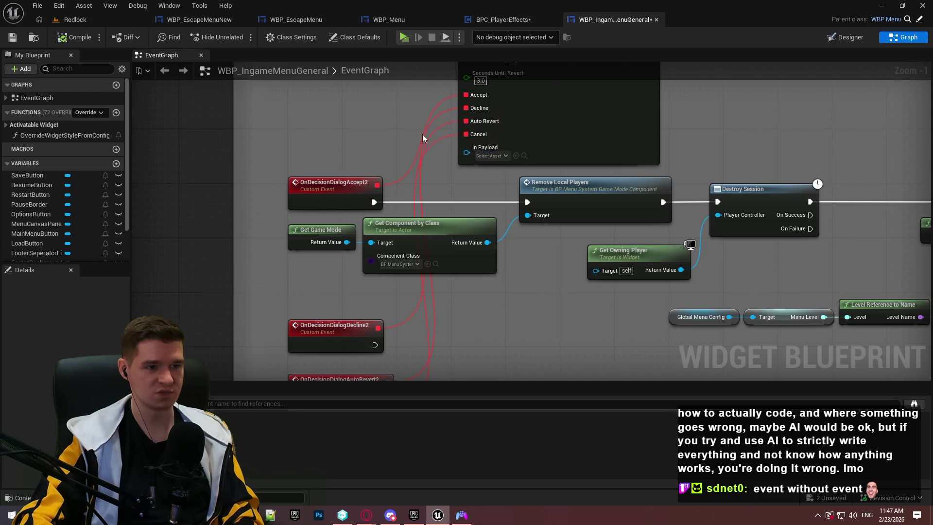
pyautogui.click(504, 20)
pyautogui.click(209, 20)
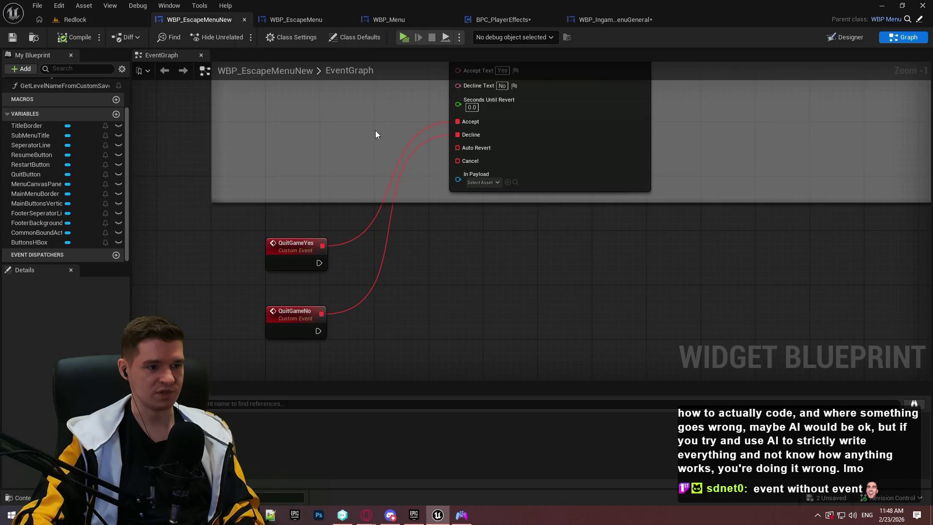
# Paste WBP_EscapeMenu's Quit Game node into WBP_EscapeMenuNew and wire QuitGameYes into it
pyautogui.moveTo(457, 285); pyautogui.dragTo(455, 381)
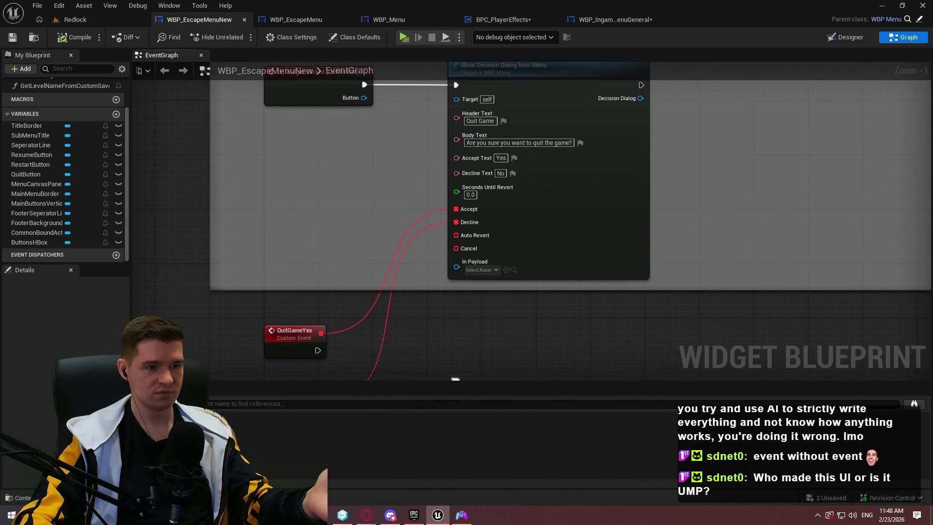
pyautogui.moveTo(406, 344); pyautogui.dragTo(407, 287)
pyautogui.moveTo(402, 219)
pyautogui.mouseDown()
pyautogui.moveTo(402, 234)
pyautogui.moveTo(390, 148)
pyautogui.mouseUp()
pyautogui.moveTo(310, 216); pyautogui.dragTo(288, 378)
pyautogui.scroll(-2, 413, 171)
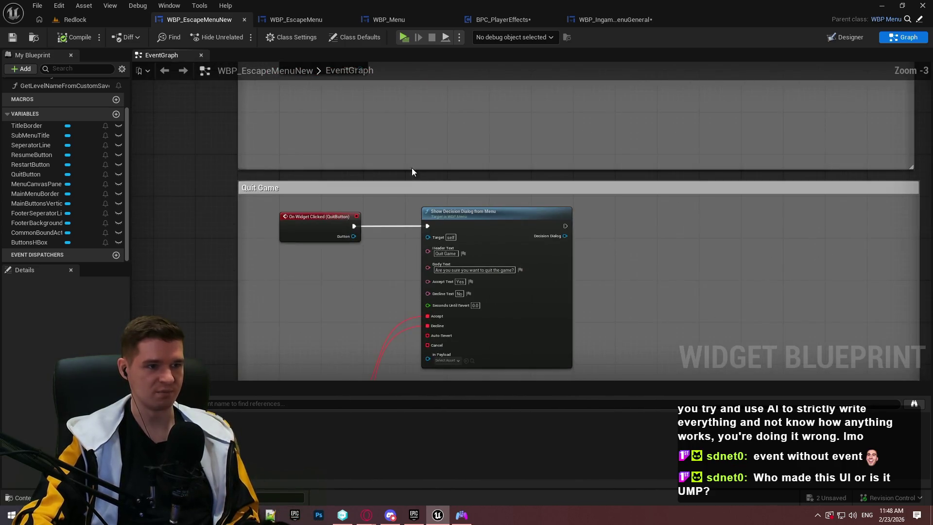
pyautogui.click(287, 16)
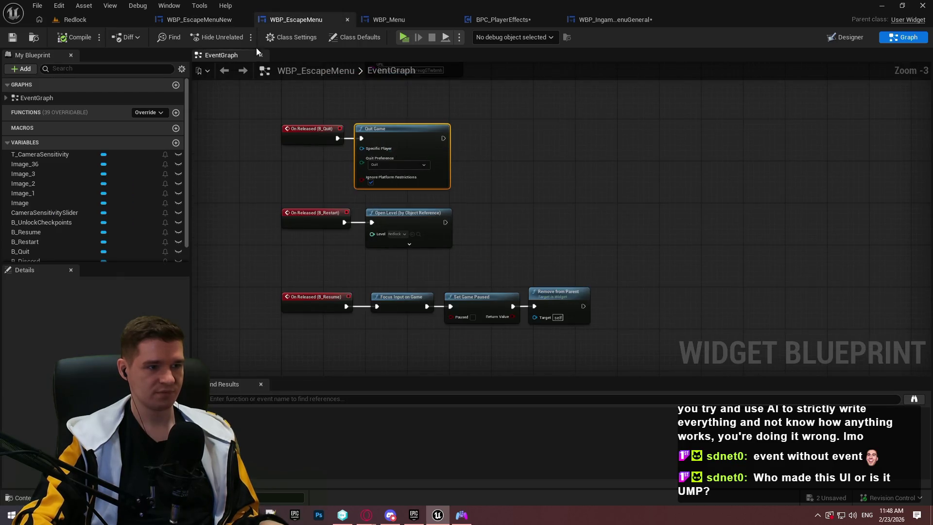
pyautogui.click(194, 20)
pyautogui.moveTo(467, 339); pyautogui.dragTo(454, 116)
pyautogui.hotkey('ctrl', 'v')
pyautogui.moveTo(383, 224)
pyautogui.mouseDown()
pyautogui.moveTo(300, 215)
pyautogui.moveTo(308, 208)
pyautogui.mouseUp()
# Compile the WBP_EscapeMenuNew blueprint
pyautogui.scroll(3, 516, 229)
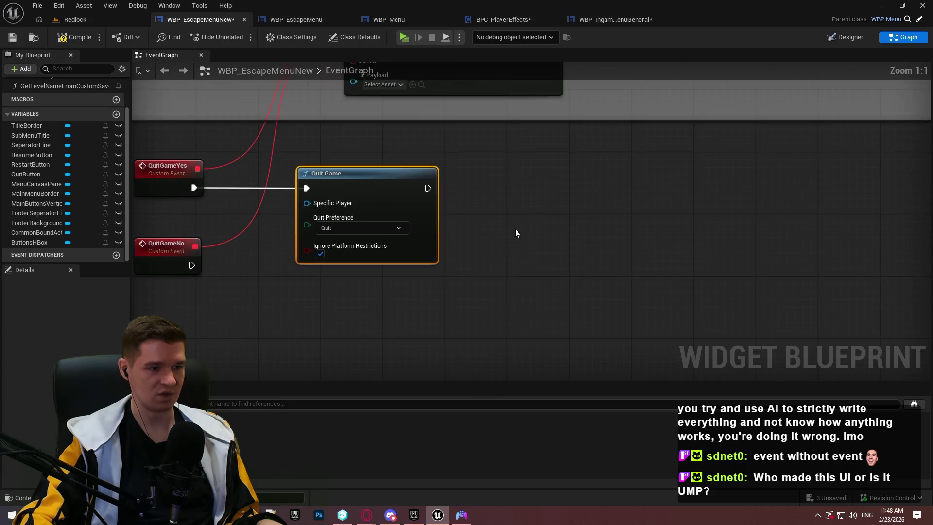
pyautogui.click(68, 40)
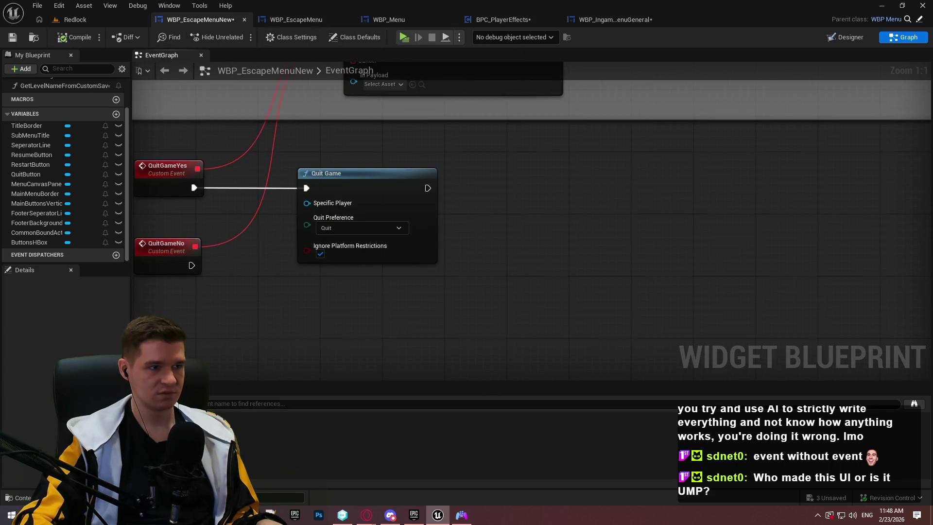
pyautogui.scroll(-2, 410, 197)
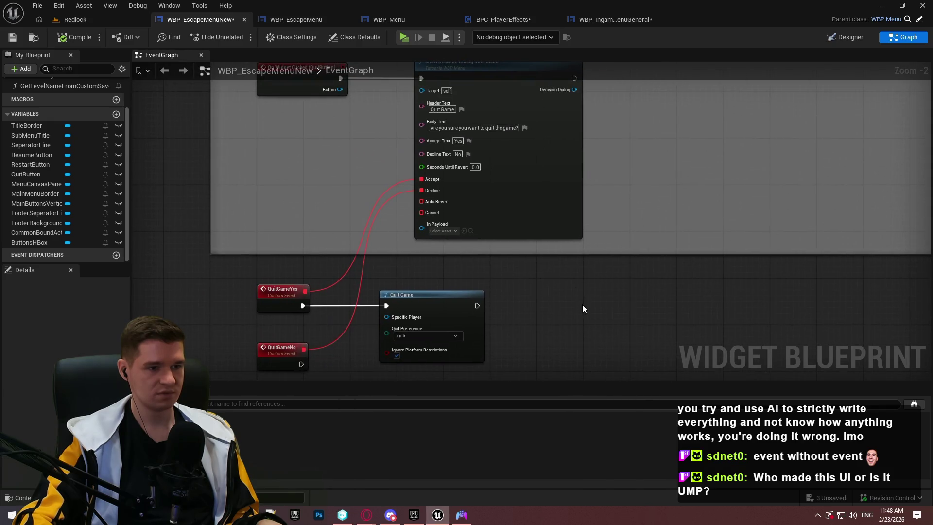
pyautogui.moveTo(552, 289); pyautogui.dragTo(546, 301)
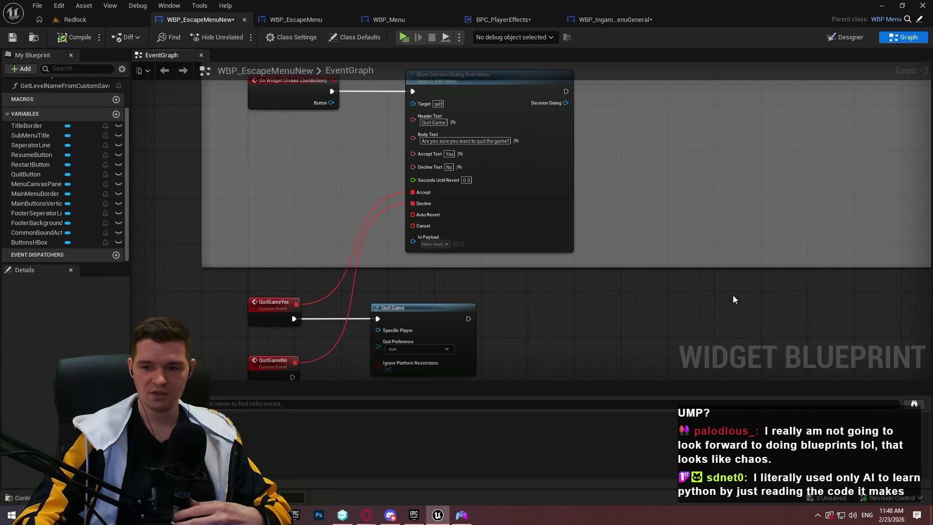
# Reposition the QuitGameYes, QuitGameNo and Quit Game nodes lower and further right
pyautogui.scroll(-2, 645, 351)
pyautogui.moveTo(434, 275); pyautogui.dragTo(462, 271)
pyautogui.click(408, 256)
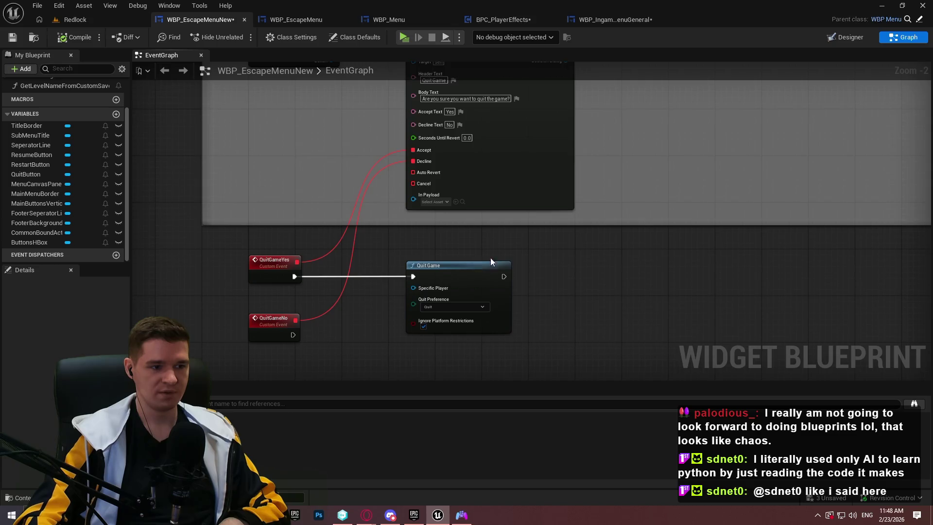
pyautogui.scroll(-2, 491, 262)
pyautogui.moveTo(616, 351)
pyautogui.mouseDown()
pyautogui.moveTo(314, 256)
pyautogui.moveTo(311, 202)
pyautogui.moveTo(291, 271)
pyautogui.mouseUp()
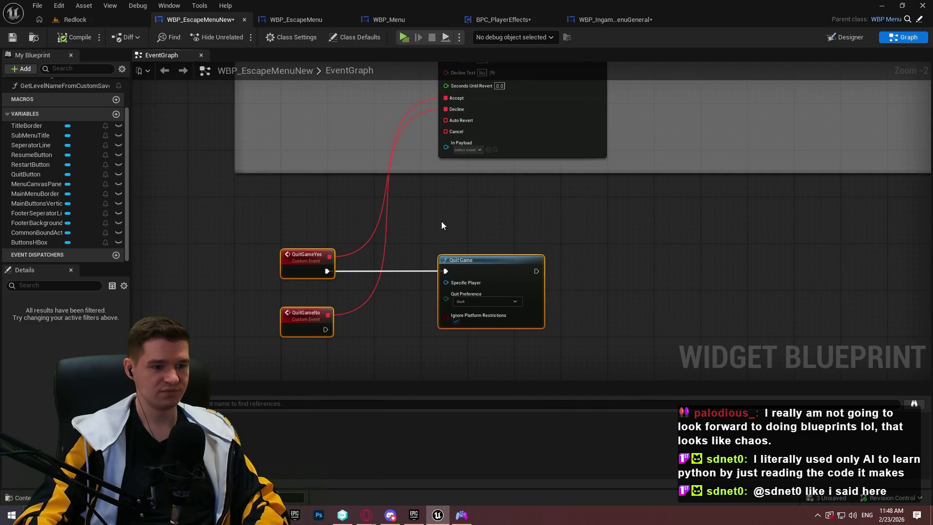
pyautogui.click(425, 309)
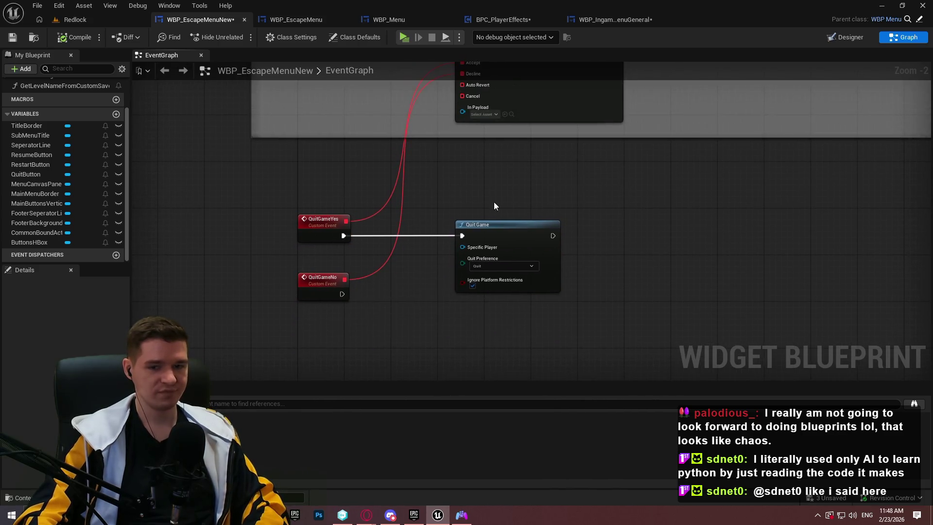
pyautogui.scroll(-2, 555, 232)
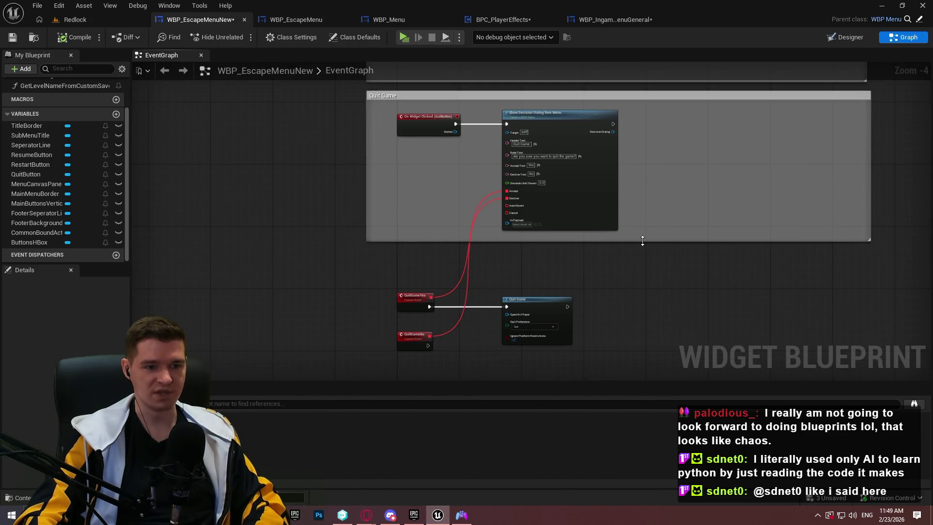
# Fit the Quit Game comment box tightly around the quit nodes and save the blueprint
pyautogui.moveTo(643, 241); pyautogui.dragTo(612, 391)
pyautogui.moveTo(601, 358); pyautogui.dragTo(416, 309)
pyautogui.scroll(3, 413, 306)
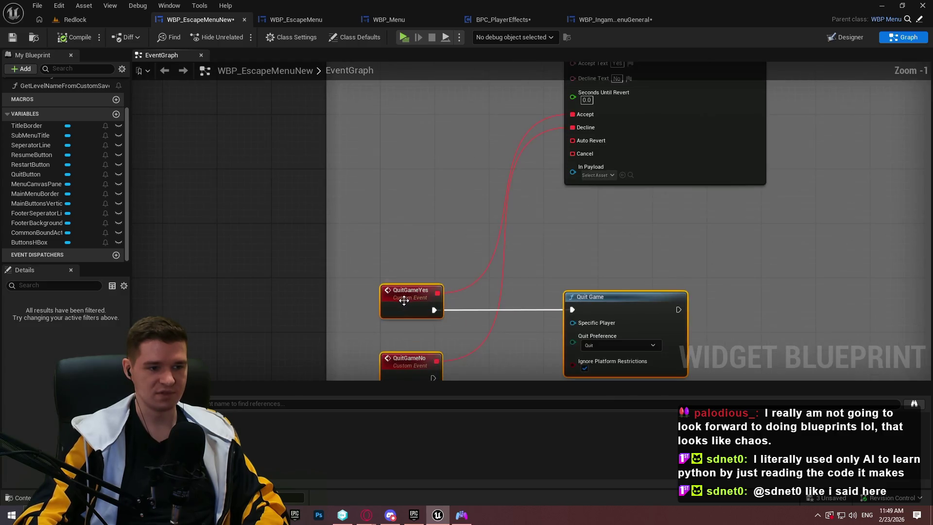
pyautogui.click(582, 349)
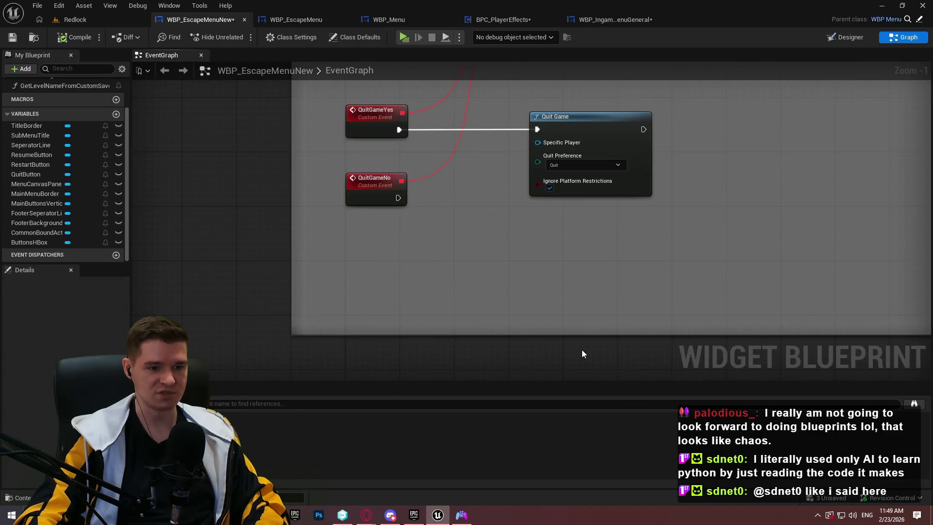
pyautogui.moveTo(585, 333)
pyautogui.mouseDown()
pyautogui.moveTo(585, 251)
pyautogui.moveTo(585, 260)
pyautogui.mouseUp()
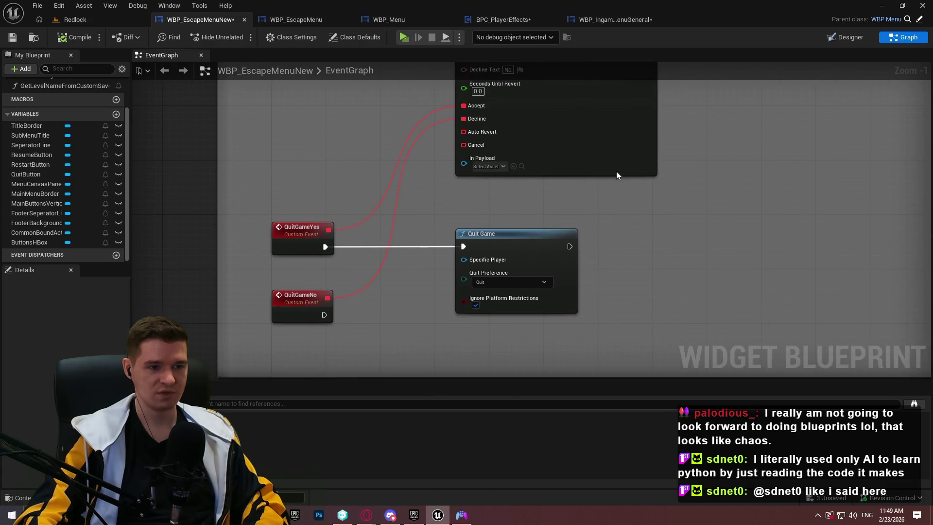
pyautogui.click(12, 37)
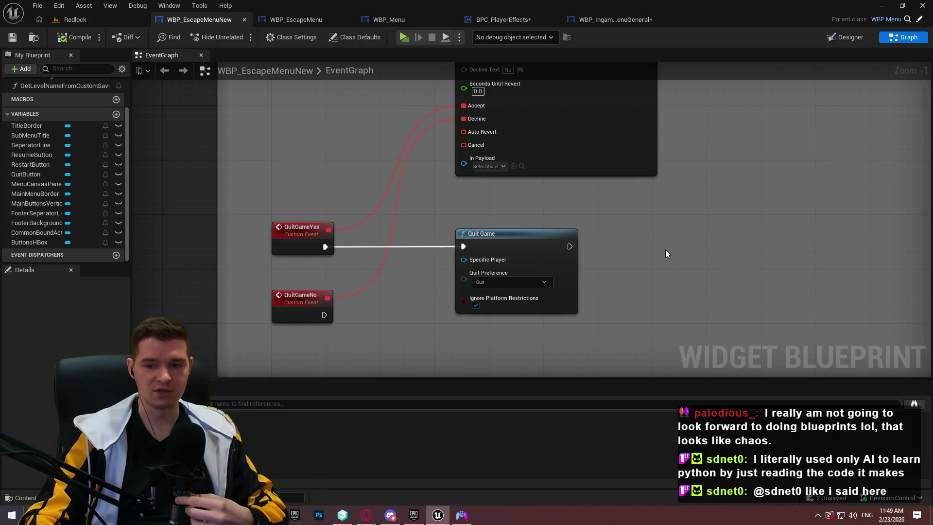
pyautogui.moveTo(657, 245)
pyautogui.mouseDown()
pyautogui.moveTo(612, 444)
pyautogui.moveTo(560, 372)
pyautogui.mouseUp()
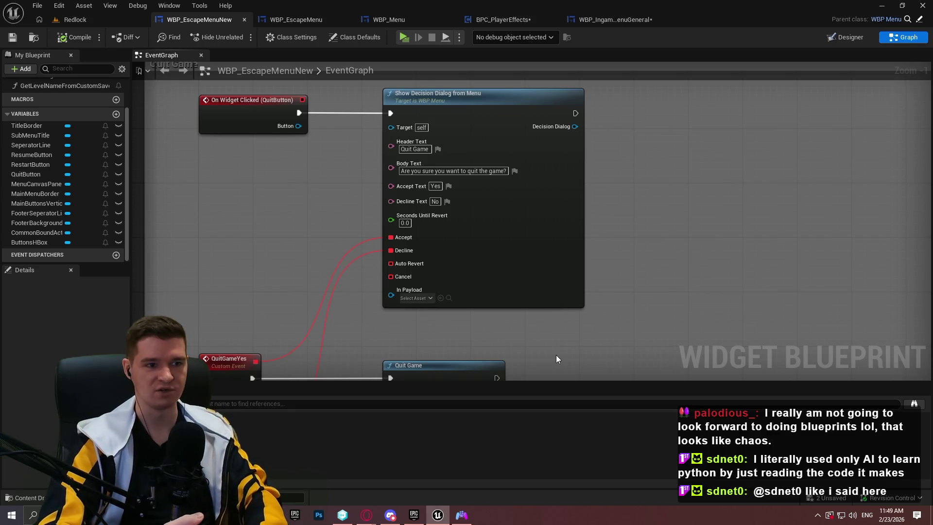
pyautogui.moveTo(695, 291); pyautogui.dragTo(323, 198)
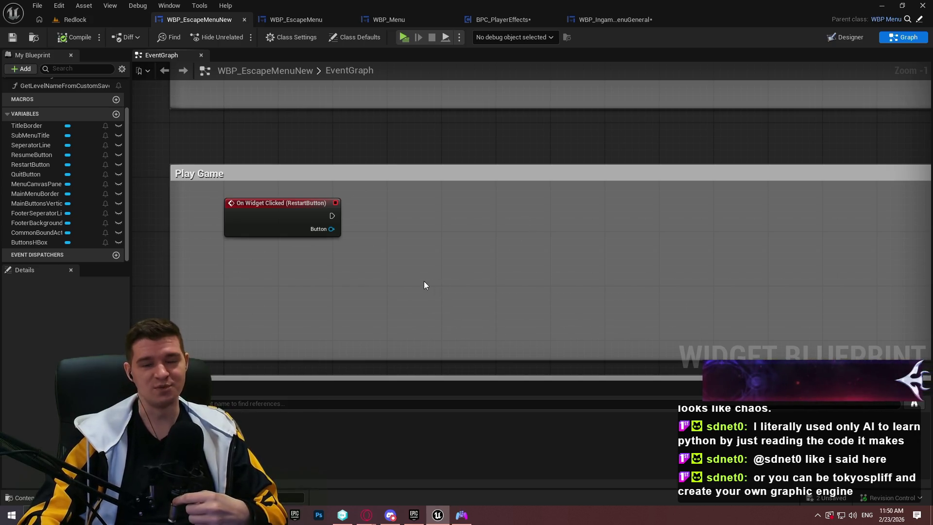
pyautogui.scroll(-2, 665, 284)
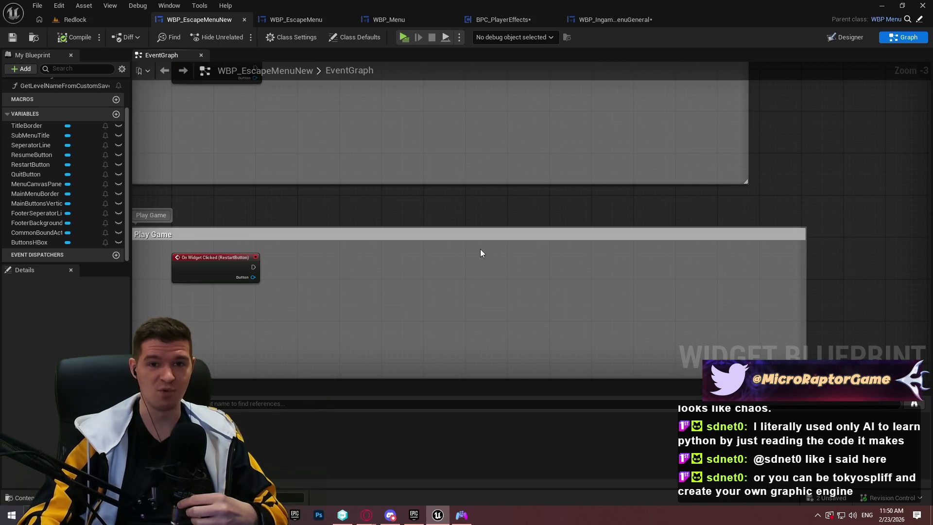
pyautogui.moveTo(435, 241)
pyautogui.mouseDown()
pyautogui.moveTo(635, 223)
pyautogui.moveTo(733, 298)
pyautogui.moveTo(730, 310)
pyautogui.mouseUp()
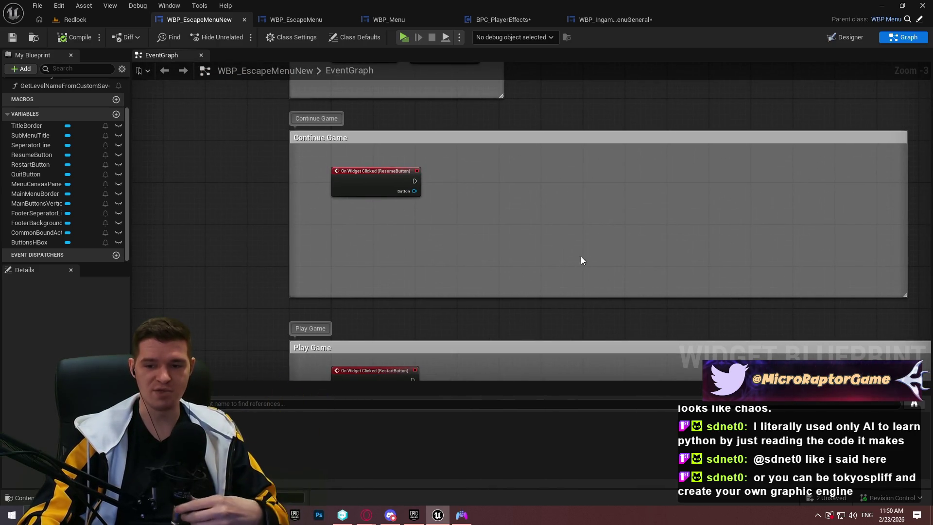
pyautogui.scroll(-2, 645, 273)
pyautogui.moveTo(474, 271)
pyautogui.mouseDown()
pyautogui.moveTo(428, 267)
pyautogui.moveTo(450, 83)
pyautogui.mouseUp()
pyautogui.scroll(3, 526, 163)
pyautogui.moveTo(526, 163)
pyautogui.mouseDown()
pyautogui.moveTo(510, 146)
pyautogui.moveTo(501, 202)
pyautogui.mouseUp()
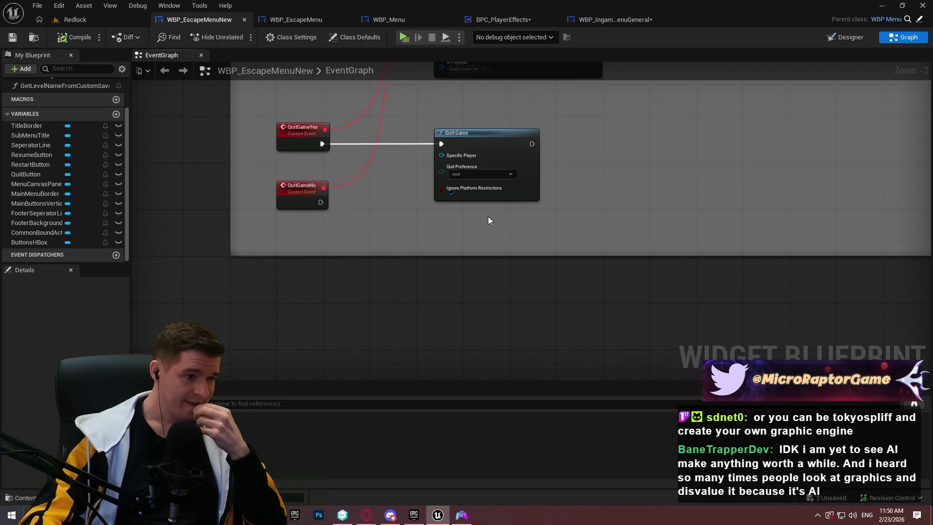
pyautogui.moveTo(488, 221); pyautogui.dragTo(484, 366)
pyautogui.moveTo(336, 176); pyautogui.dragTo(341, 208)
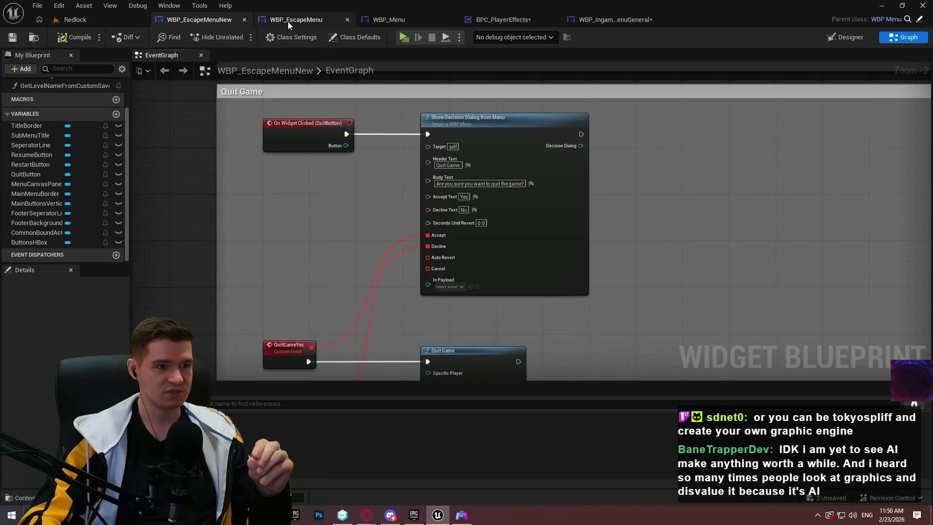
pyautogui.click(76, 20)
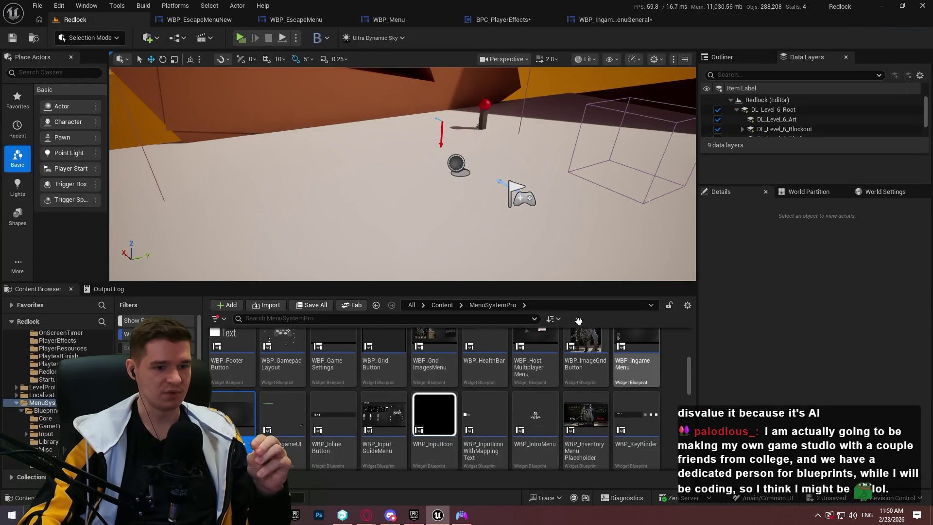
# Open the Redlock level blueprint and look through its StartupLevel function graph
pyautogui.click(129, 334)
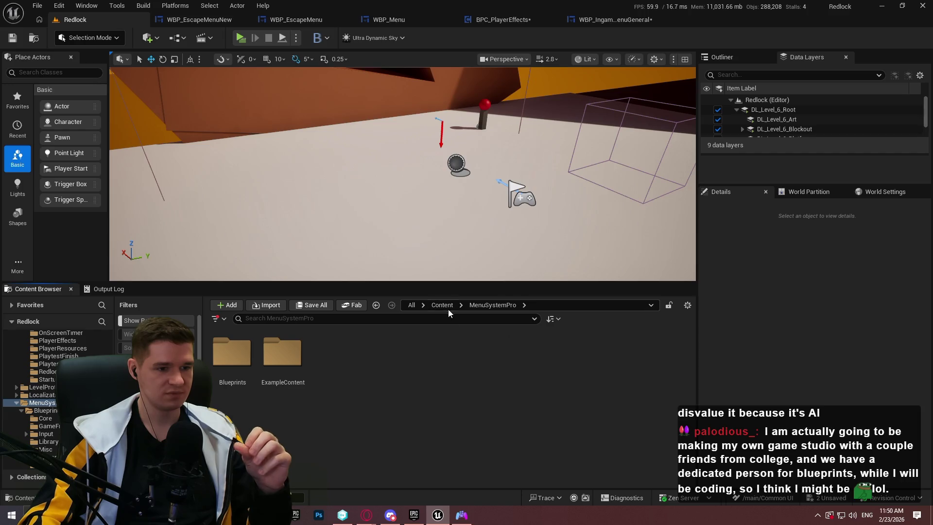
pyautogui.click(178, 38)
pyautogui.moveTo(258, 131)
pyautogui.click(249, 109)
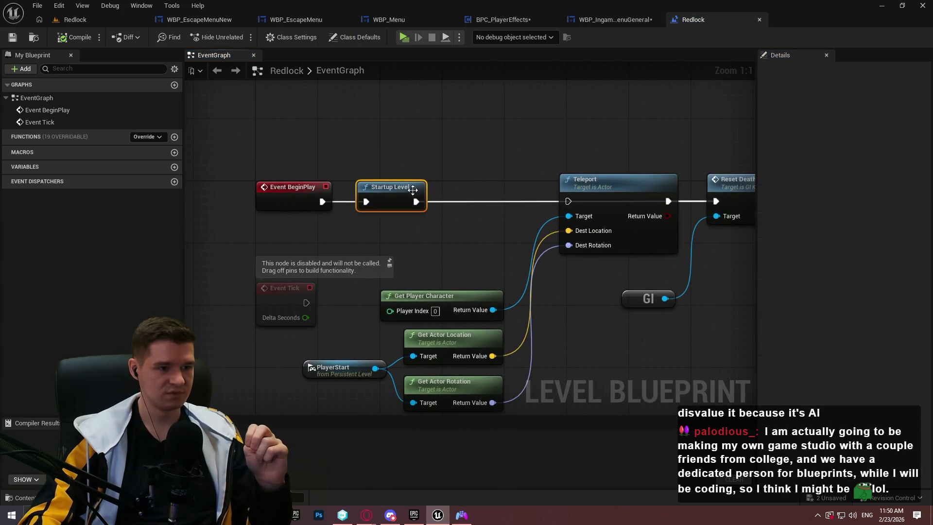
pyautogui.doubleClick(389, 191)
pyautogui.moveTo(603, 262); pyautogui.dragTo(314, 261)
pyautogui.moveTo(604, 290)
pyautogui.mouseDown()
pyautogui.moveTo(340, 317)
pyautogui.moveTo(648, 334)
pyautogui.moveTo(638, 342)
pyautogui.mouseUp()
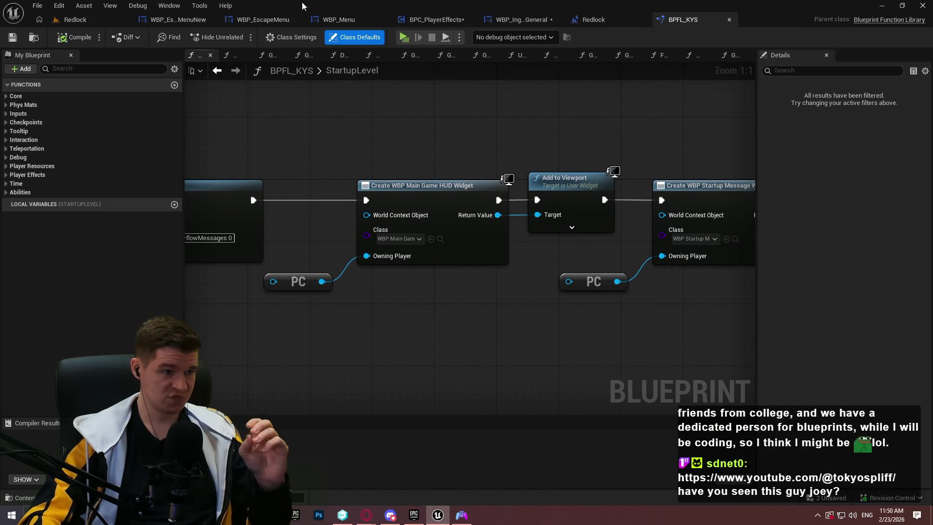
# Browse the Content Browser from Content into KYS > Core and select PC_KYS
pyautogui.click(524, 20)
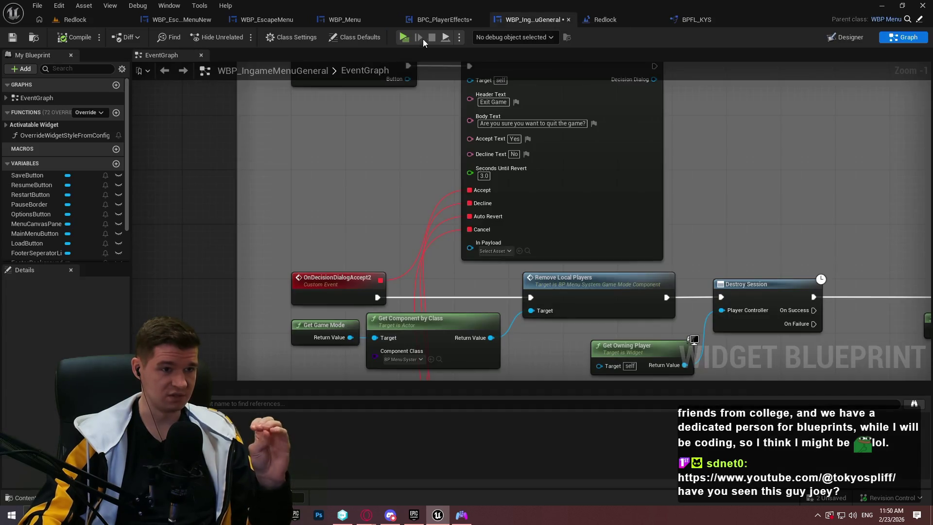
pyautogui.click(96, 19)
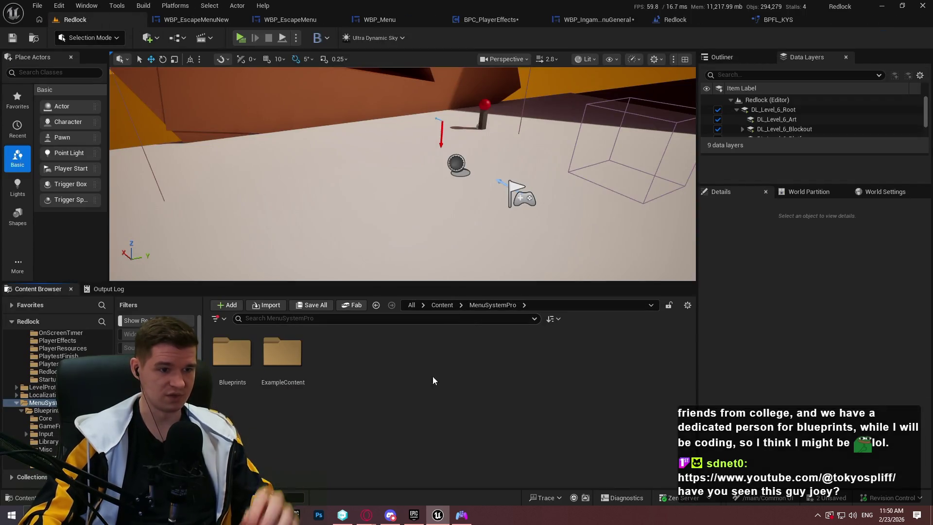
pyautogui.click(447, 305)
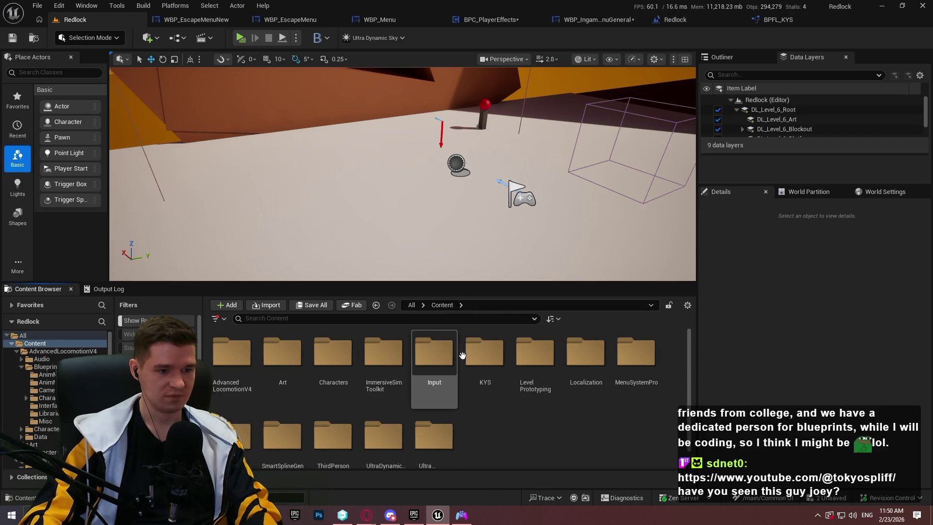
pyautogui.doubleClick(482, 357)
pyautogui.doubleClick(284, 357)
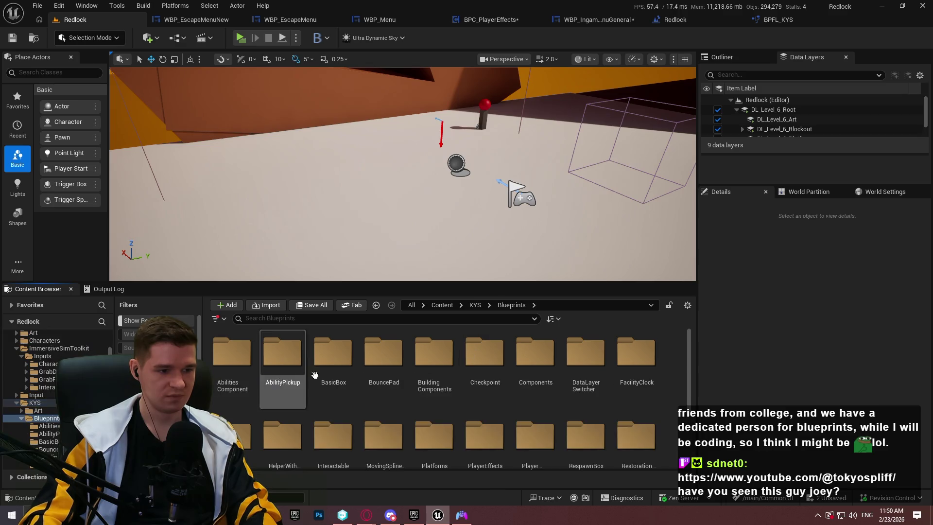
pyautogui.click(475, 305)
pyautogui.doubleClick(384, 355)
pyautogui.click(384, 355)
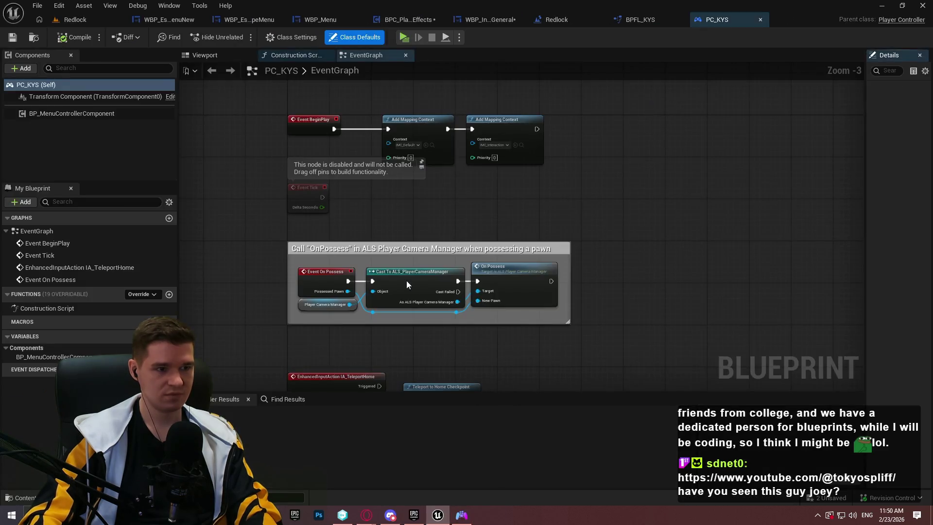
# Return to the Redlock level and browse the Content Browser from /Game into AdvancedLocomotionV4
pyautogui.scroll(-4, 681, 141)
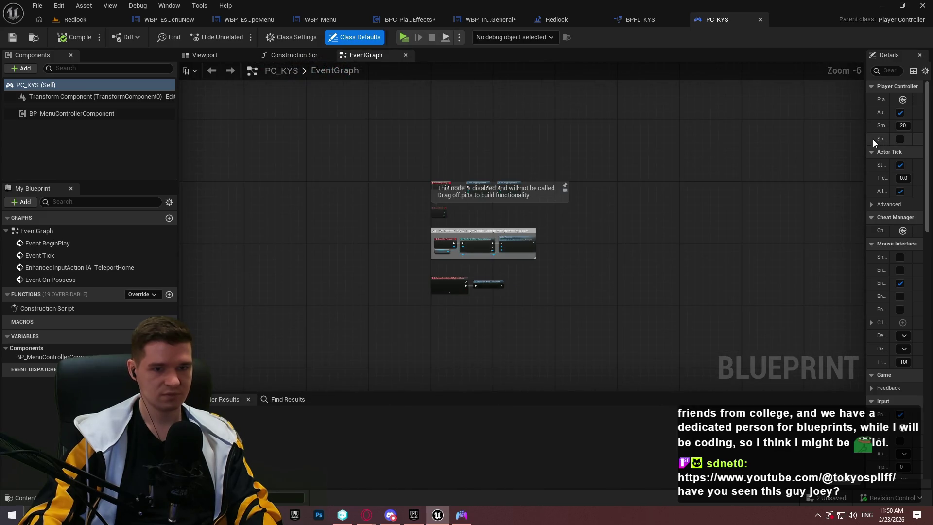
pyautogui.moveTo(868, 136)
pyautogui.mouseDown()
pyautogui.moveTo(662, 183)
pyautogui.moveTo(654, 205)
pyautogui.mouseUp()
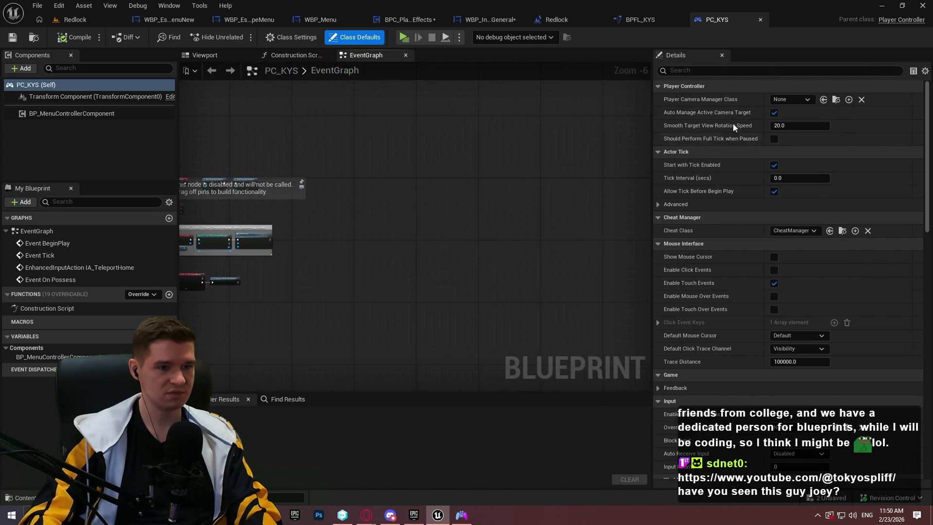
pyautogui.moveTo(652, 99); pyautogui.dragTo(815, 107)
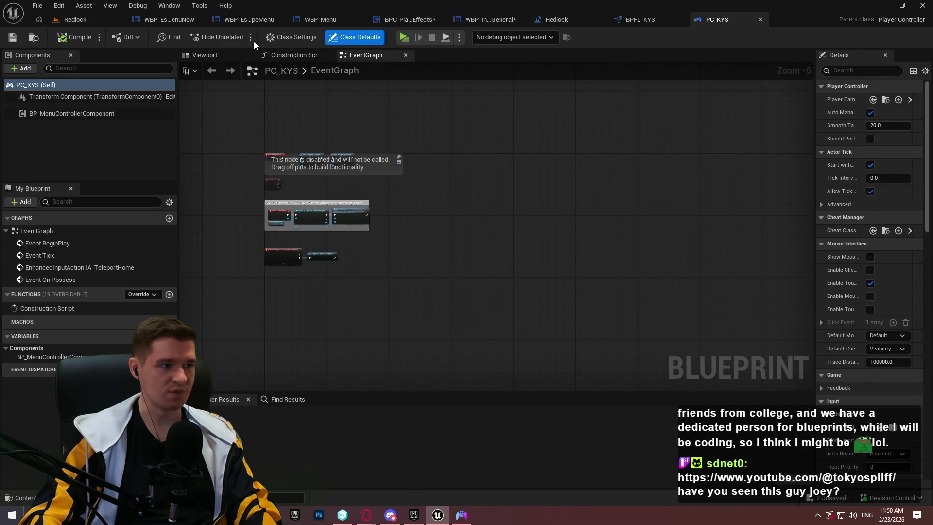
pyautogui.click(73, 20)
pyautogui.click(475, 305)
pyautogui.click(453, 305)
pyautogui.write('/Game')
pyautogui.press('Return')
pyautogui.doubleClick(333, 354)
pyautogui.click(333, 355)
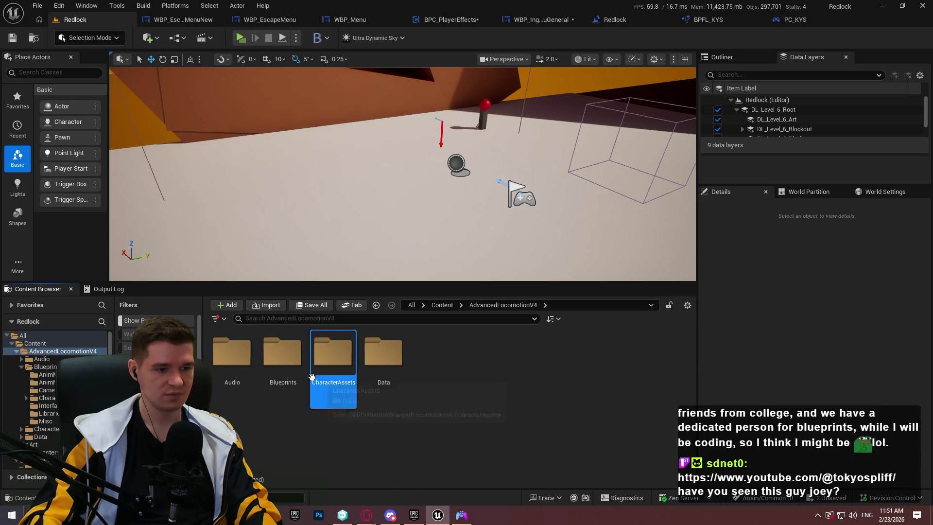
# Open BP_ImSimBaseCharacter from Blueprints > CharacterLogic and pan its PlayerInputGraph toward the pause menu nodes
pyautogui.doubleClick(282, 355)
pyautogui.click(370, 371)
pyautogui.doubleClick(370, 370)
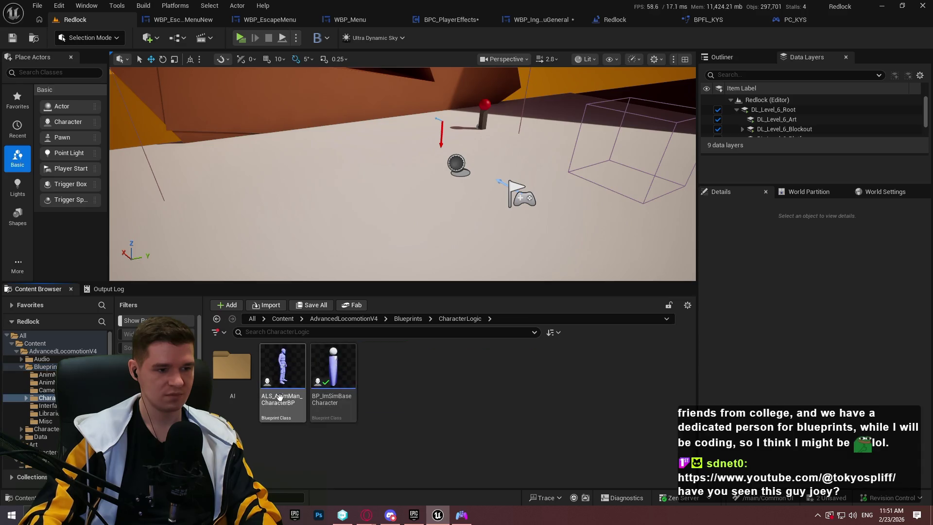
pyautogui.click(333, 370)
pyautogui.doubleClick(333, 369)
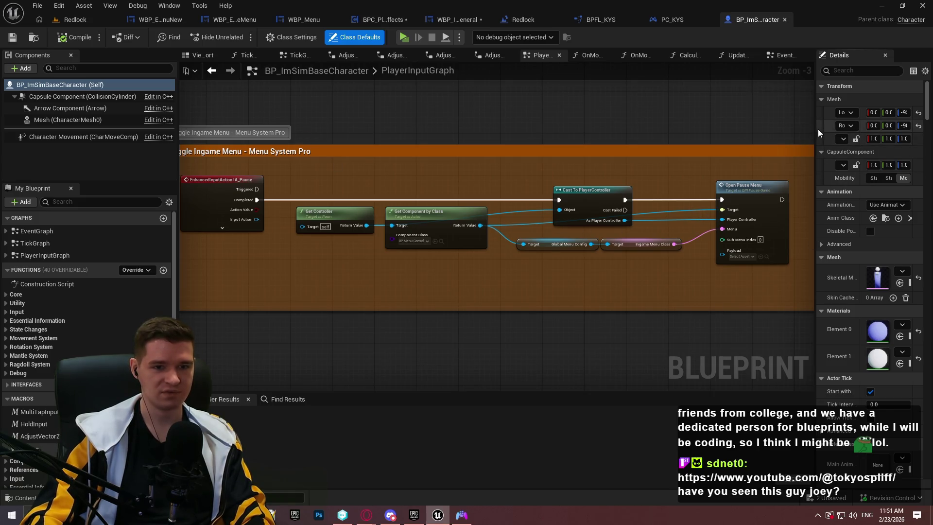
pyautogui.moveTo(816, 140); pyautogui.dragTo(802, 151)
pyautogui.scroll(2, 761, 156)
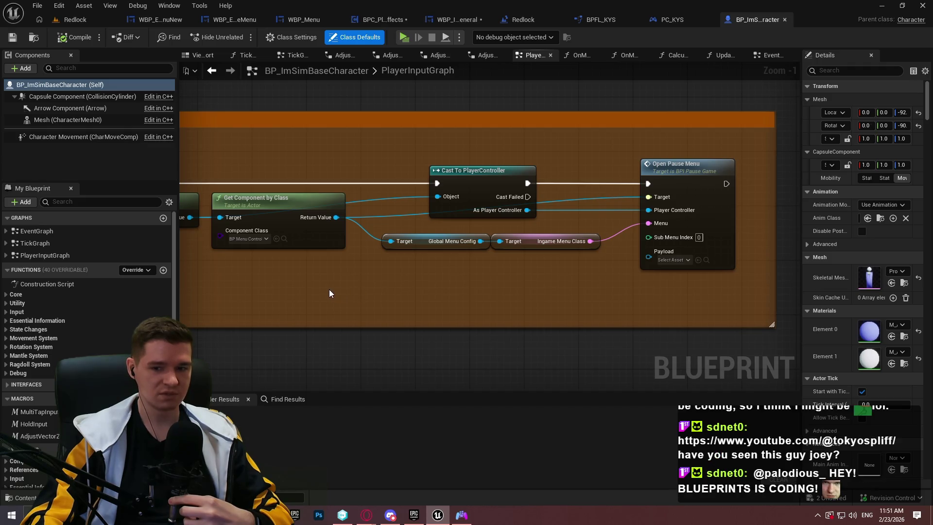
pyautogui.moveTo(327, 293)
pyautogui.mouseDown()
pyautogui.moveTo(427, 296)
pyautogui.moveTo(412, 299)
pyautogui.mouseUp()
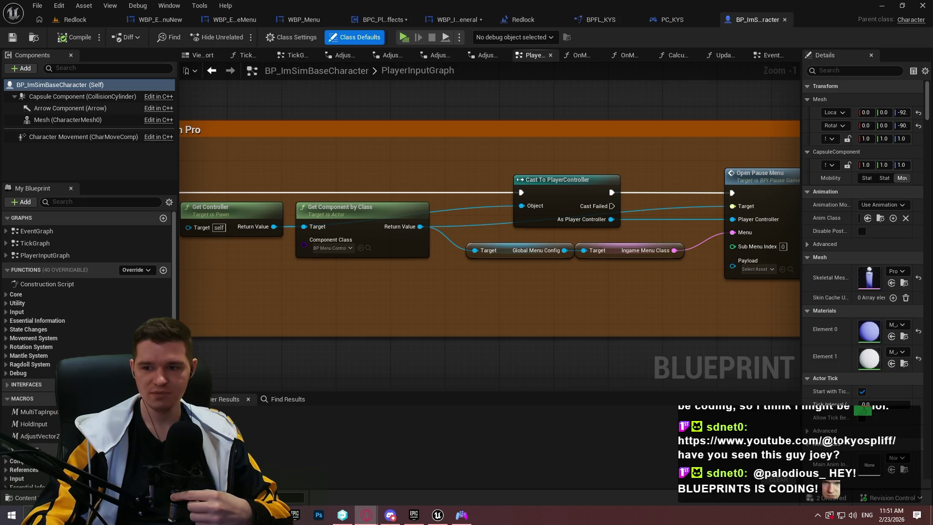
pyautogui.scroll(-3, 894, 311)
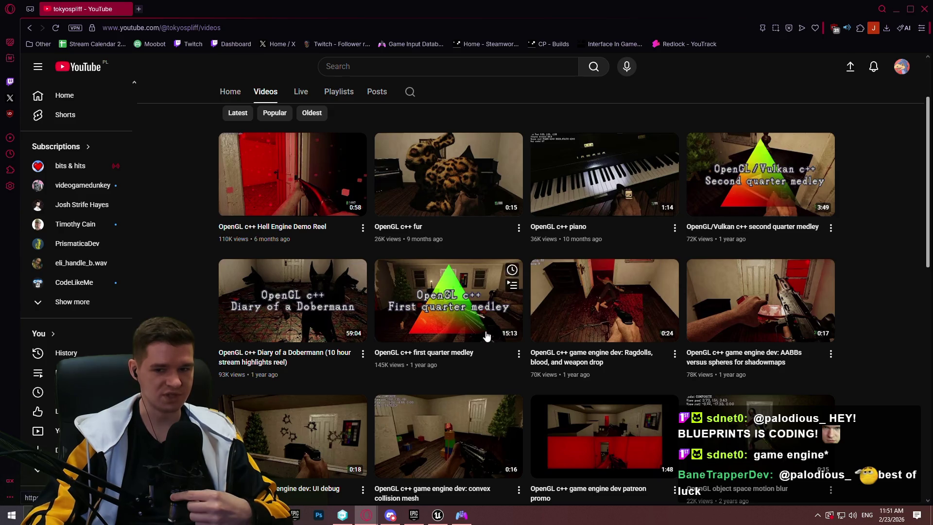
# Scroll through the channel's OpenGL and Vulkan engine videos, then close the browser window
pyautogui.scroll(-2, 515, 312)
pyautogui.scroll(-4, 516, 313)
pyautogui.scroll(1, 516, 312)
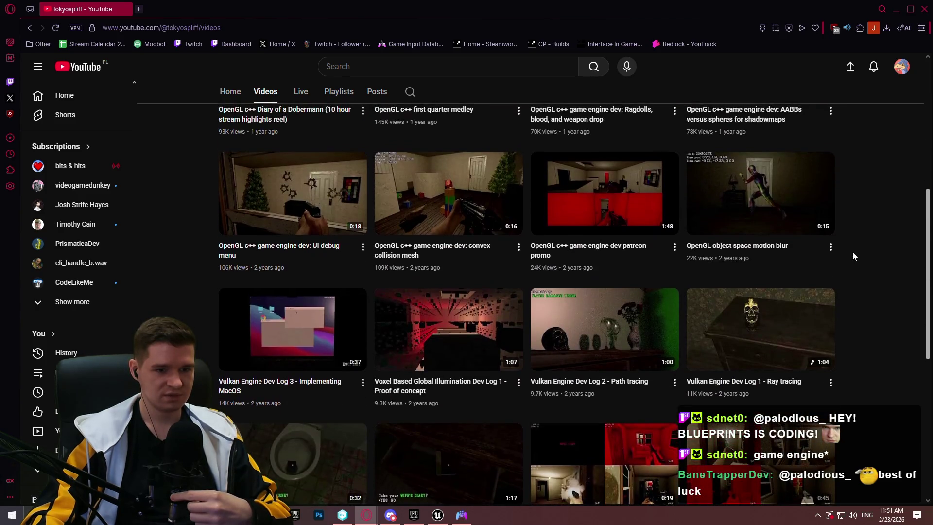
pyautogui.scroll(-5, 515, 312)
pyautogui.scroll(15, 912, 279)
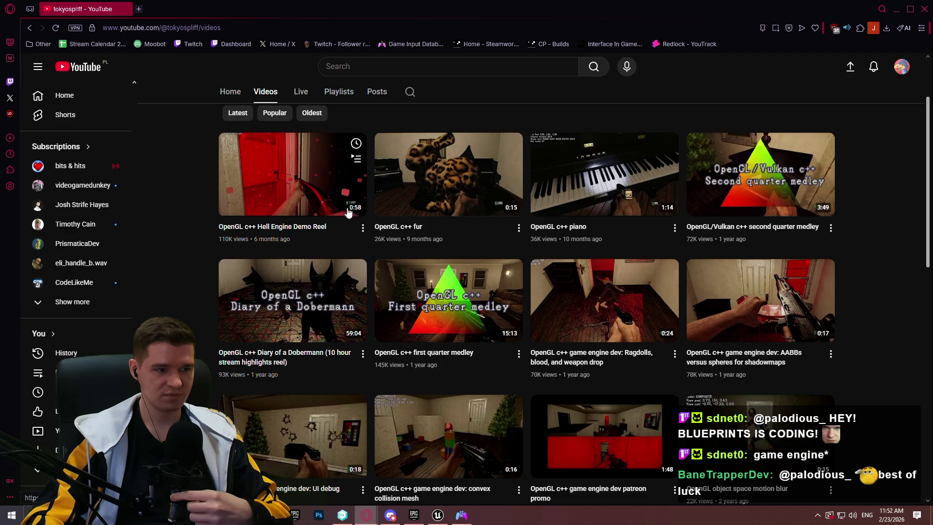
pyautogui.scroll(3, 204, 243)
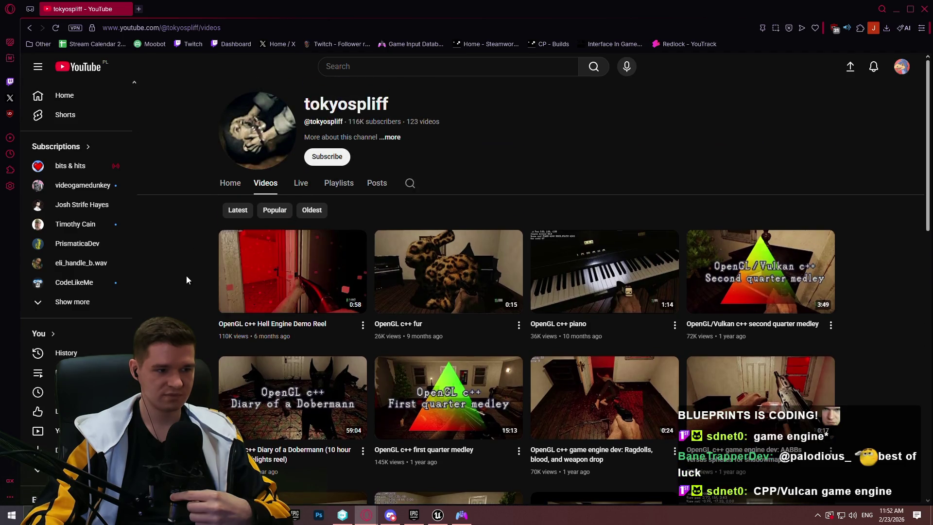
pyautogui.scroll(-7, 827, 209)
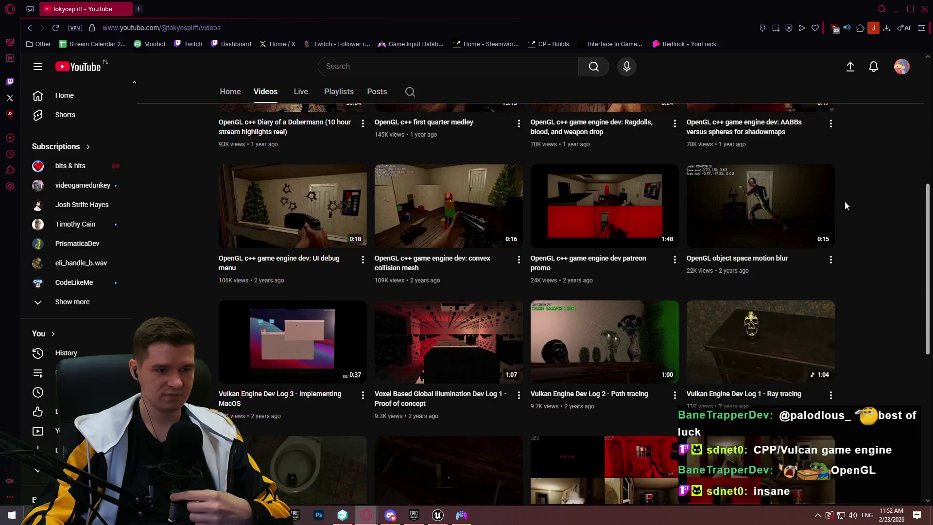
pyautogui.moveTo(735, 234)
pyautogui.scroll(6, 870, 228)
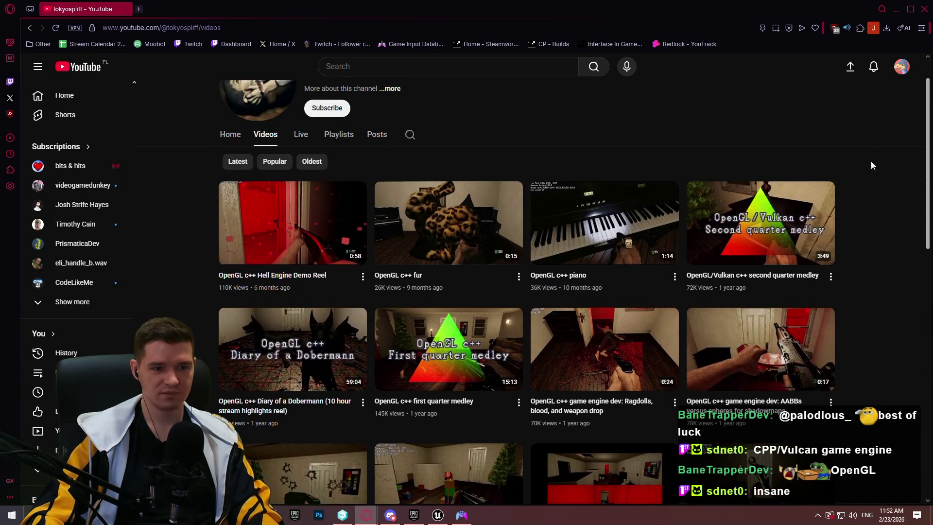
pyautogui.click(925, 12)
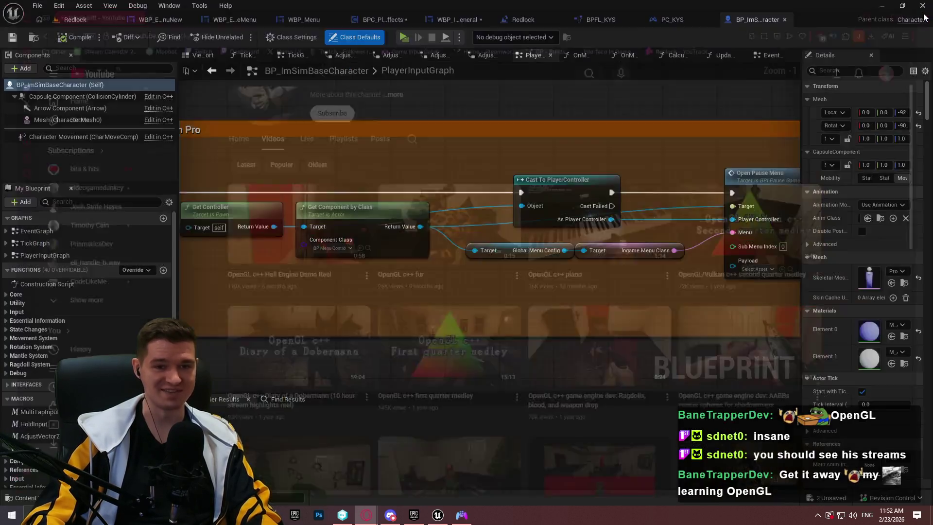
# Pan the PlayerInputGraph to Open Pause Menu, then return to the Redlock level's MenuSystemPro Player folder
pyautogui.moveTo(420, 258)
pyautogui.mouseDown()
pyautogui.moveTo(334, 235)
pyautogui.moveTo(497, 224)
pyautogui.mouseUp()
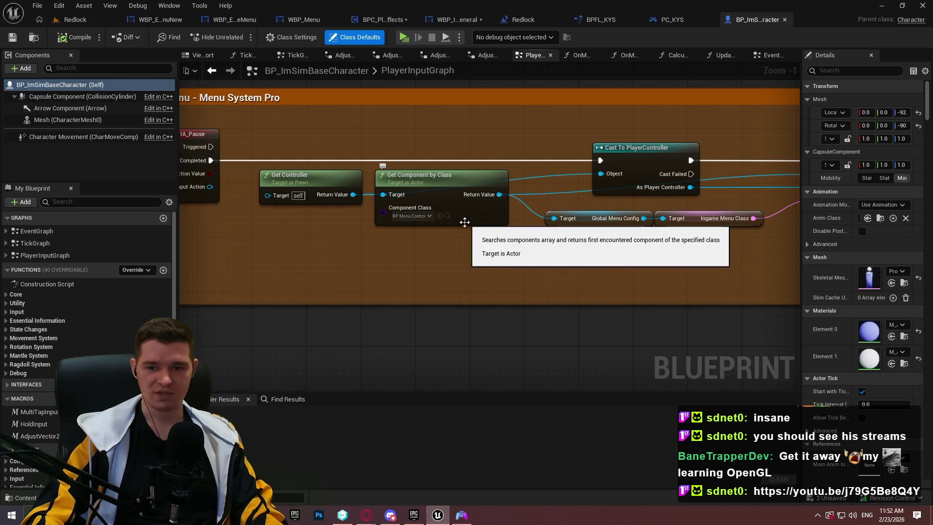
pyautogui.moveTo(589, 284)
pyautogui.mouseDown()
pyautogui.moveTo(331, 276)
pyautogui.moveTo(489, 262)
pyautogui.mouseUp()
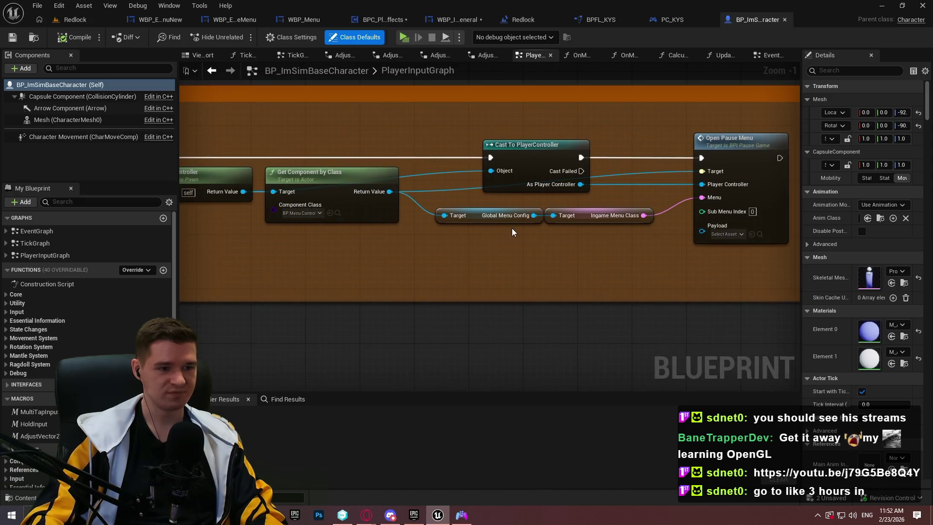
pyautogui.click(338, 213)
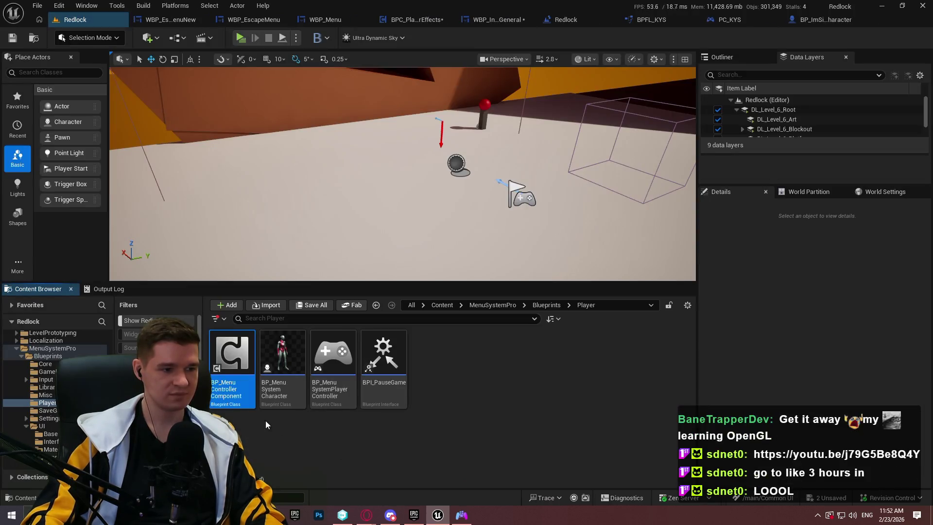
# In PC_KYS, set BP_MenuControllerComponent's Global Menu Config to DA_GlobalMenuConfig and compile
pyautogui.doubleClick(232, 369)
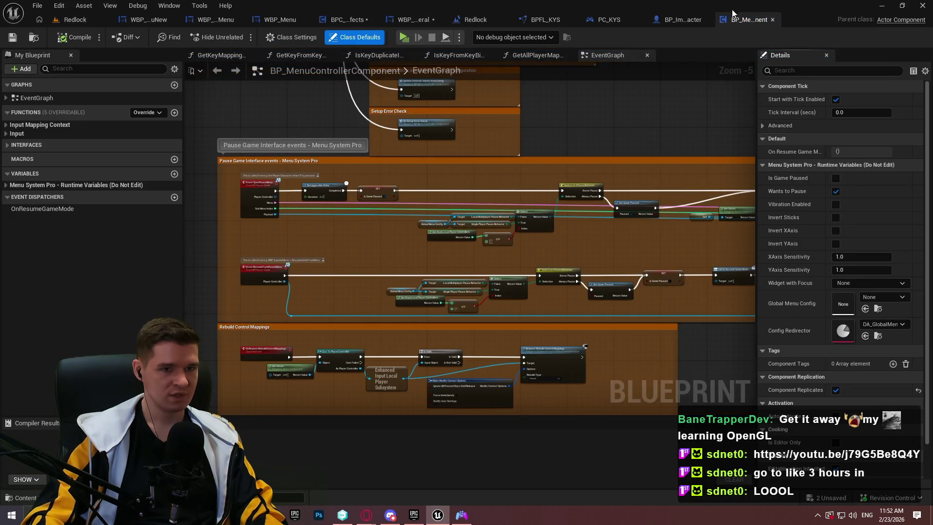
pyautogui.click(772, 20)
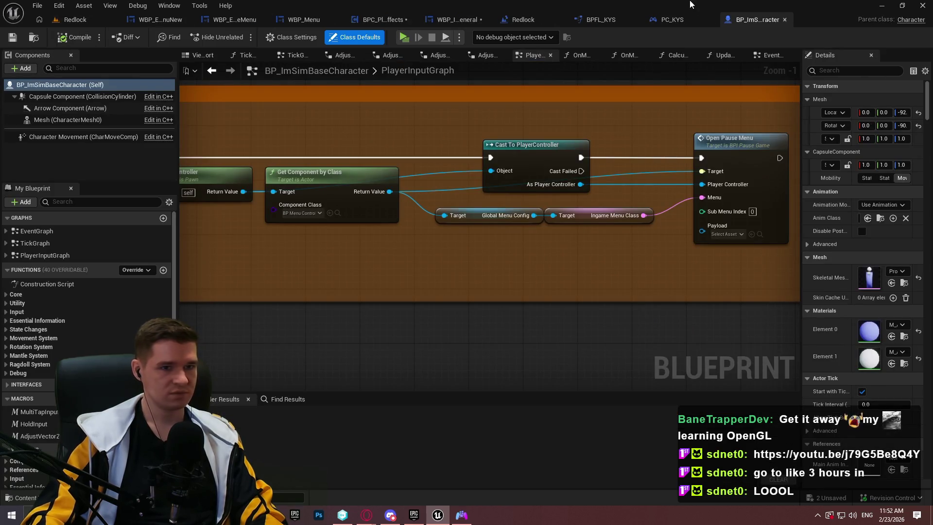
pyautogui.click(672, 20)
pyautogui.click(89, 113)
pyautogui.moveTo(815, 120); pyautogui.dragTo(587, 121)
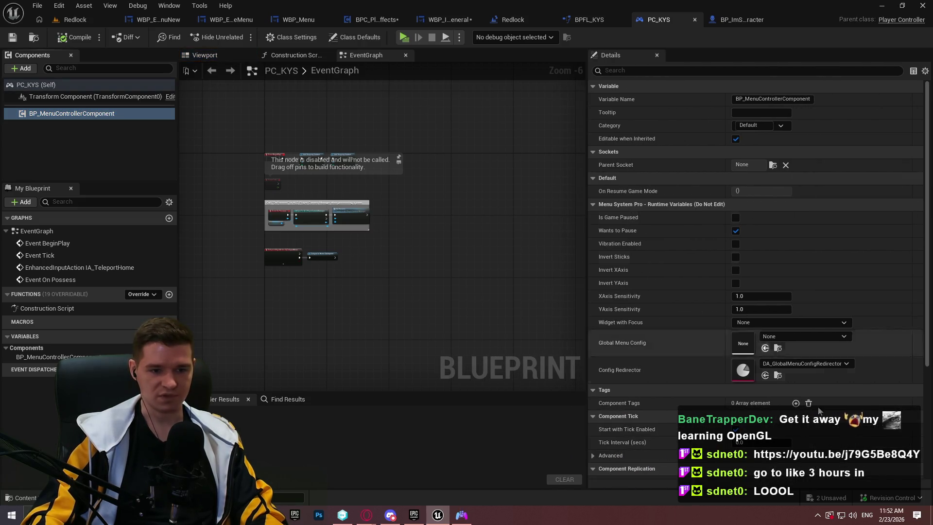
pyautogui.click(800, 335)
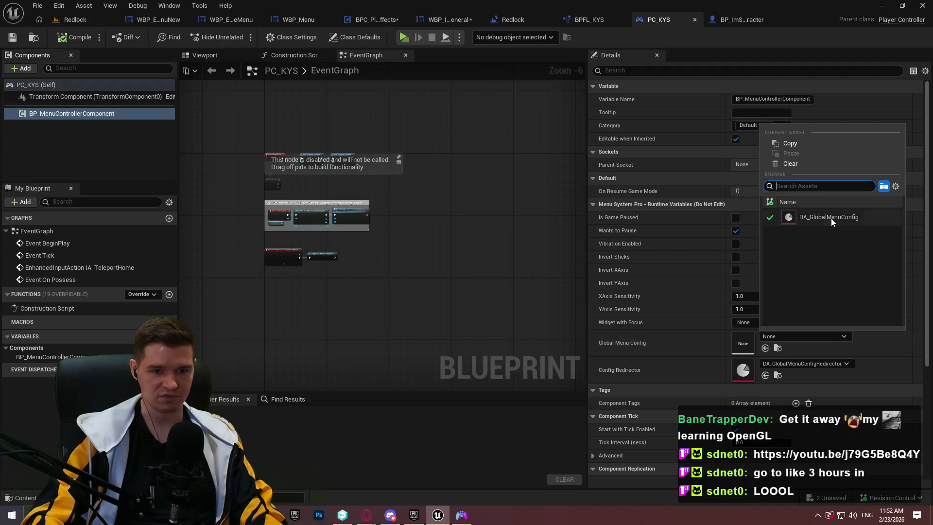
pyautogui.click(831, 218)
pyautogui.click(79, 40)
pyautogui.click(778, 348)
# Open DA_GlobalMenuConfig and expand its Classes section to show Ingame Menu Class as WBP_IngameMenu
pyautogui.doubleClick(243, 384)
pyautogui.scroll(-2, 273, 239)
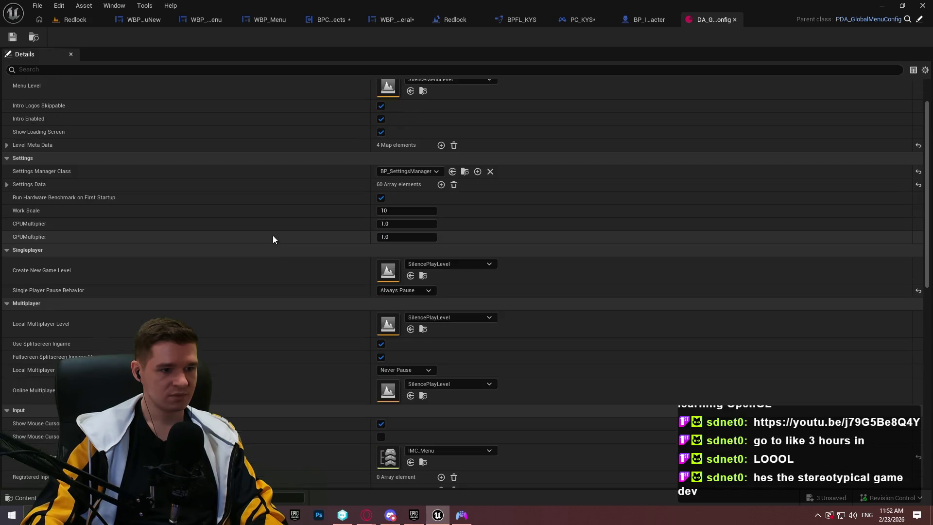
pyautogui.scroll(-3, 275, 231)
pyautogui.scroll(-5, 276, 231)
pyautogui.scroll(8, 268, 230)
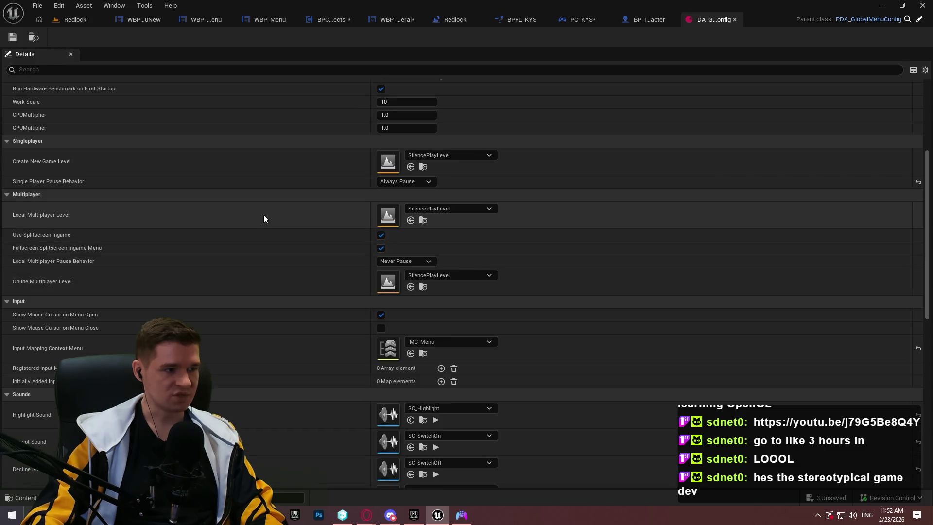
pyautogui.scroll(2, 204, 235)
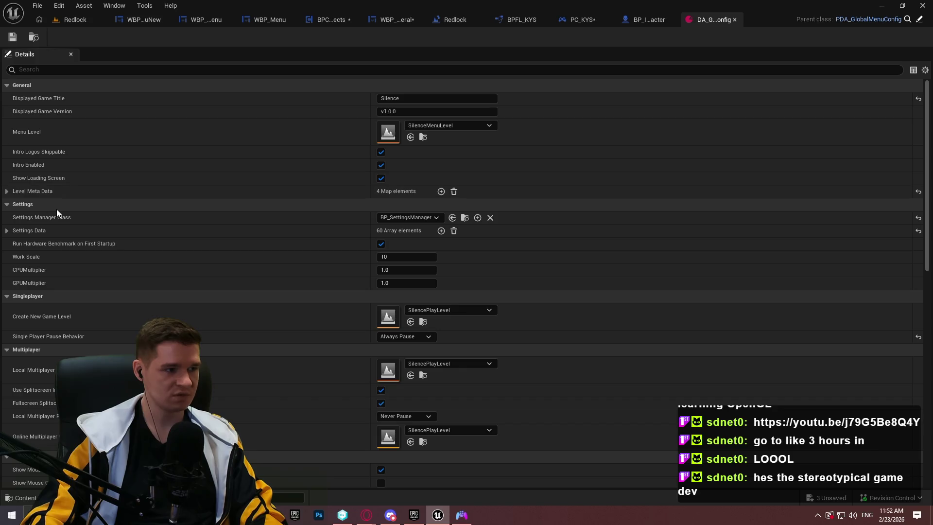
pyautogui.click(5, 231)
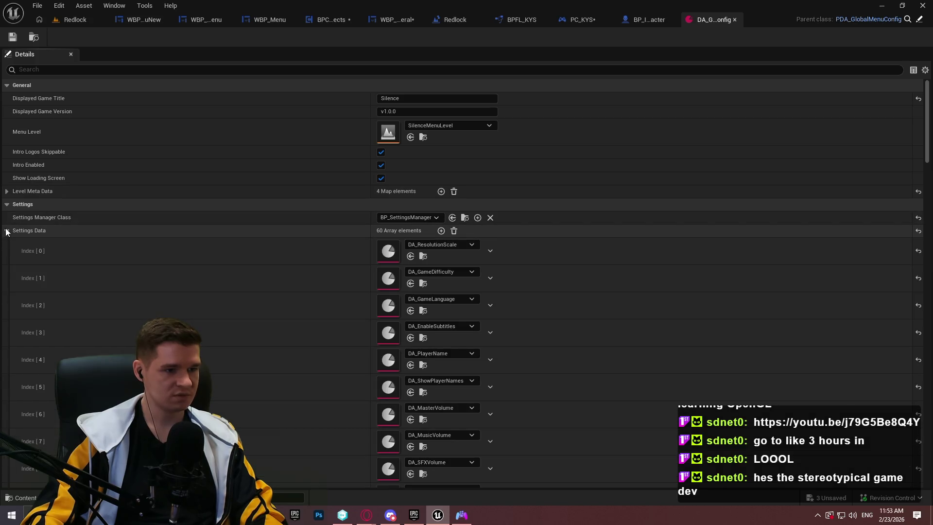
pyautogui.click(6, 231)
pyautogui.moveTo(923, 136); pyautogui.dragTo(929, 437)
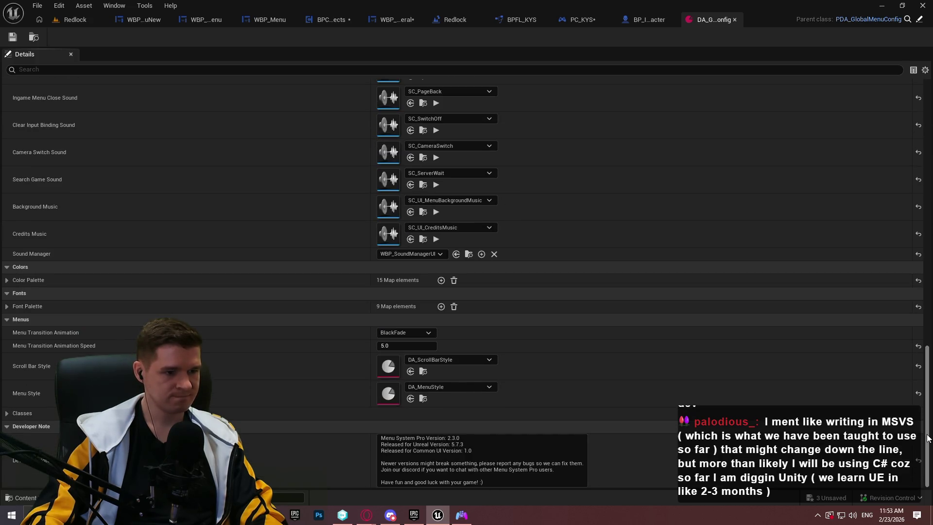
pyautogui.click(20, 413)
pyautogui.scroll(-4, 299, 272)
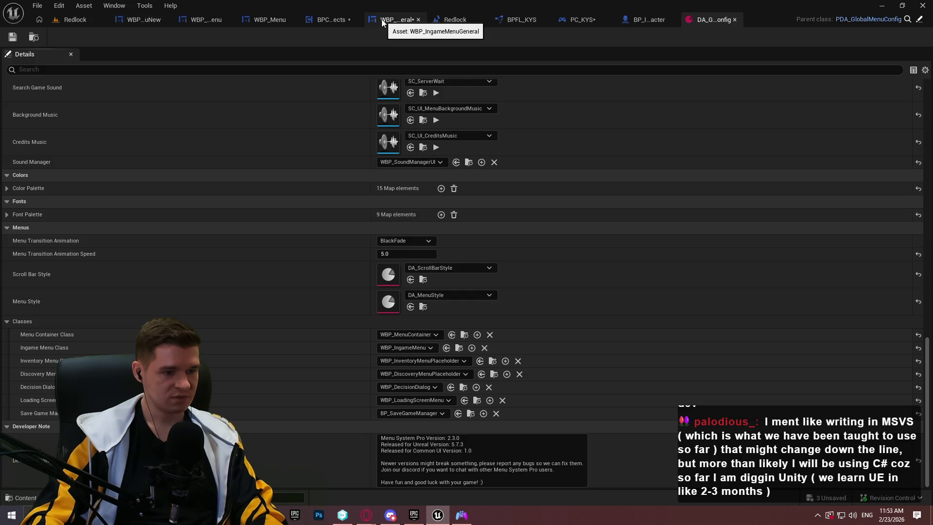
# Open WBP_IngameMenu from the Content Browser, glance at WBP_IngameMenuGeneral, then close it
pyautogui.click(460, 349)
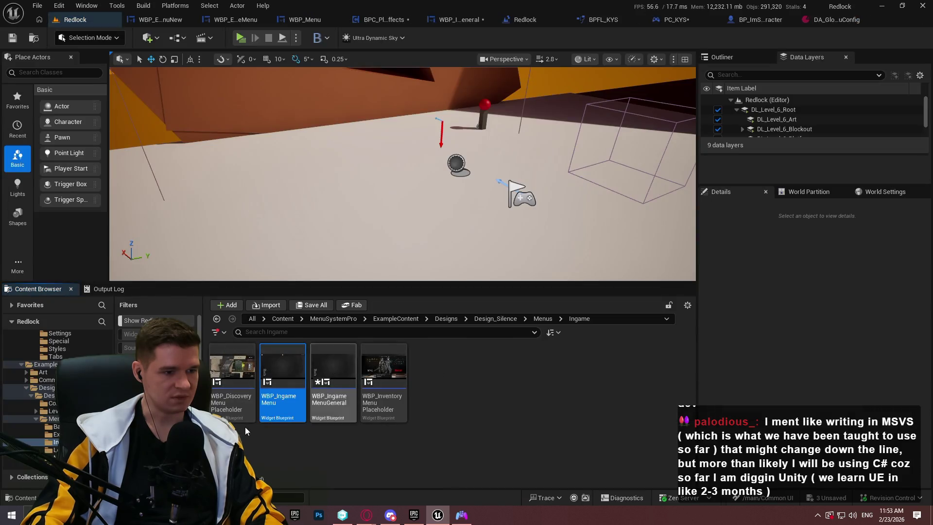
pyautogui.doubleClick(272, 413)
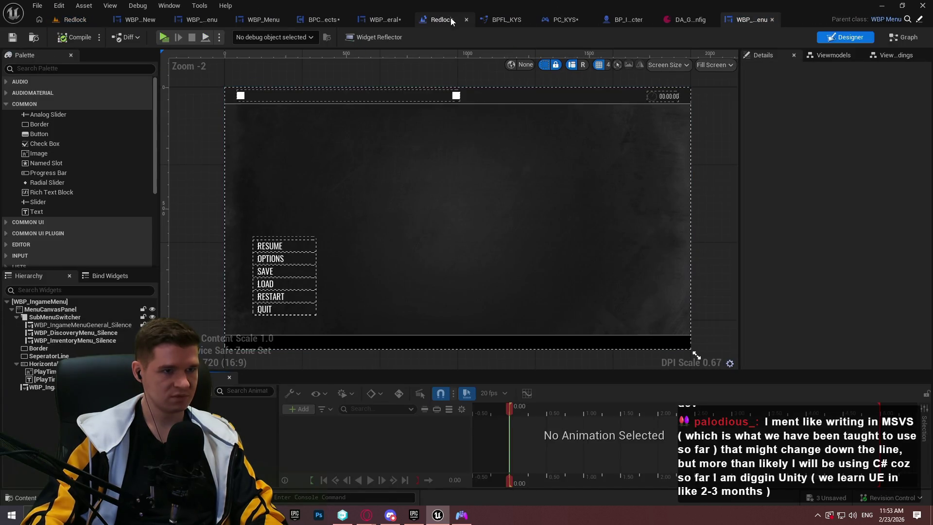
pyautogui.click(377, 20)
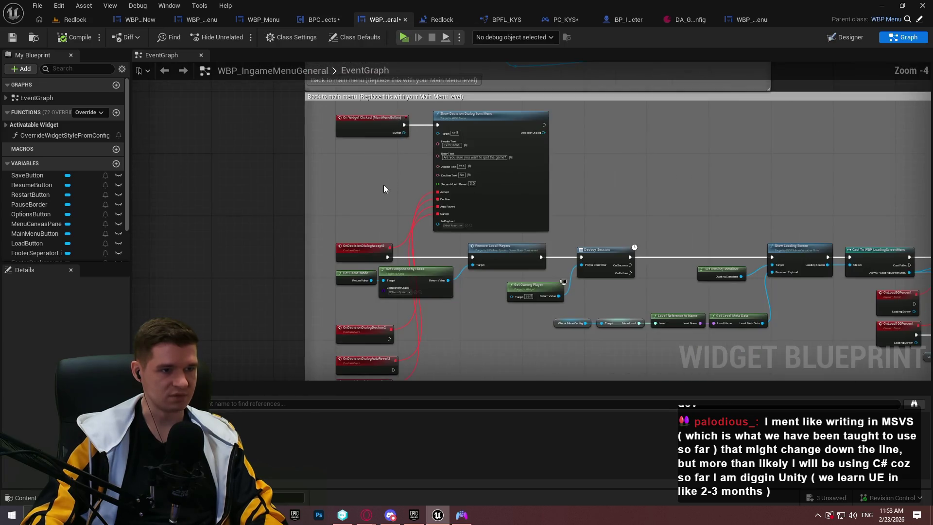
pyautogui.click(405, 20)
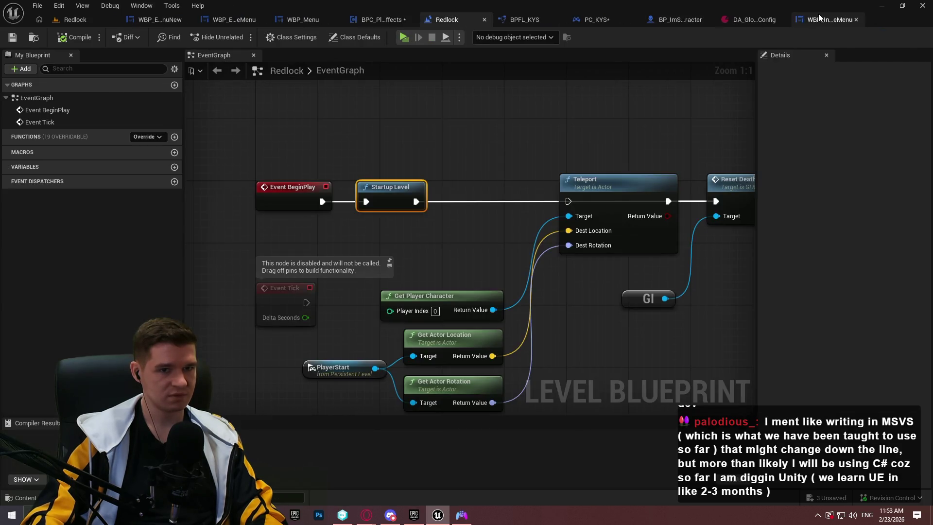
pyautogui.click(821, 19)
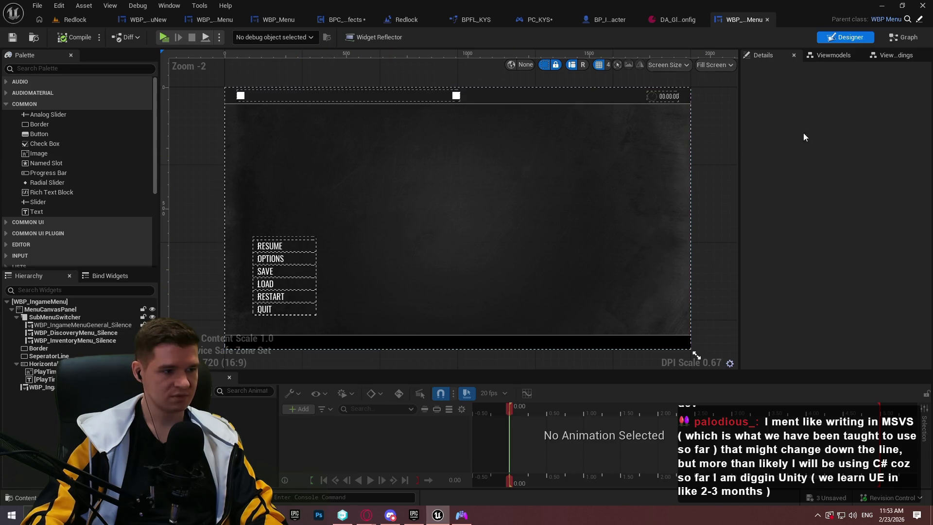
# Review the in-game menu's CreateTabs graph, then select WBP_IngameMenuGeneral_Silence in the Designer
pyautogui.click(908, 38)
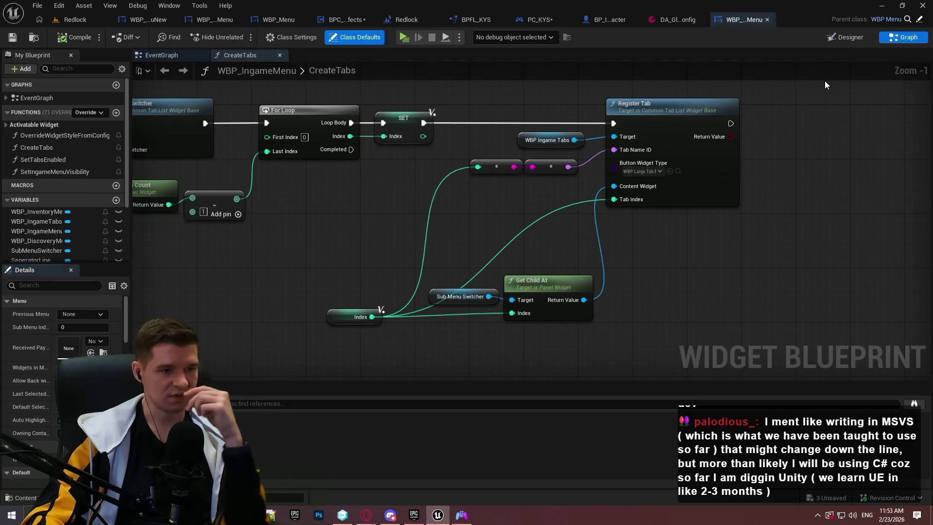
pyautogui.scroll(-6, 317, 246)
pyautogui.scroll(4, 340, 243)
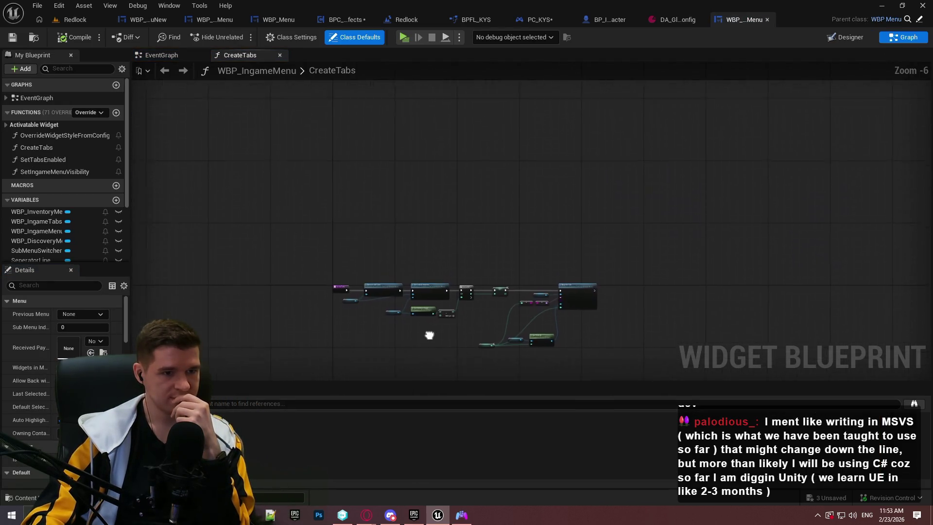
pyautogui.click(846, 37)
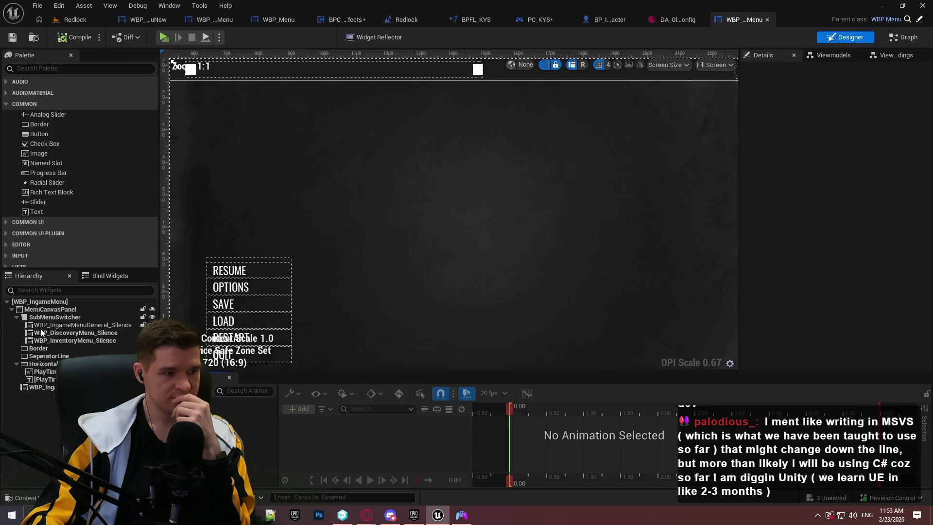
pyautogui.click(67, 326)
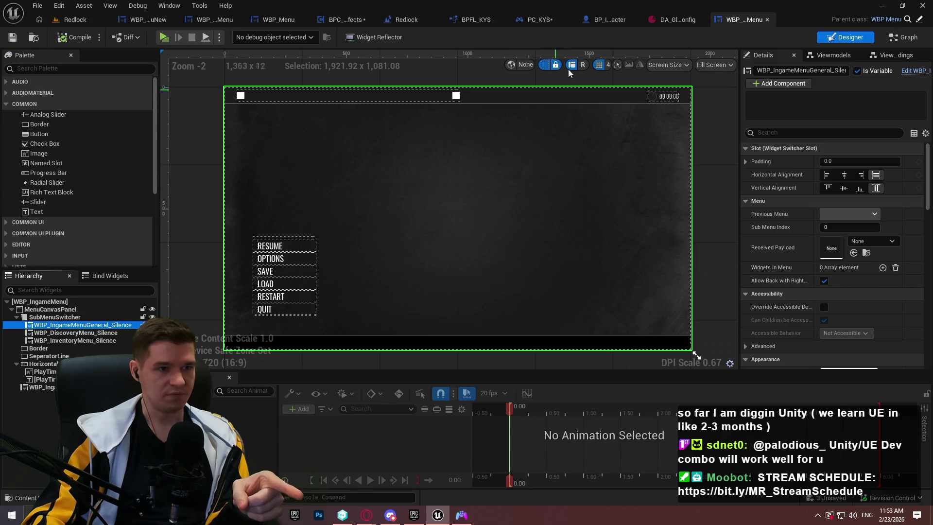
pyautogui.click(676, 20)
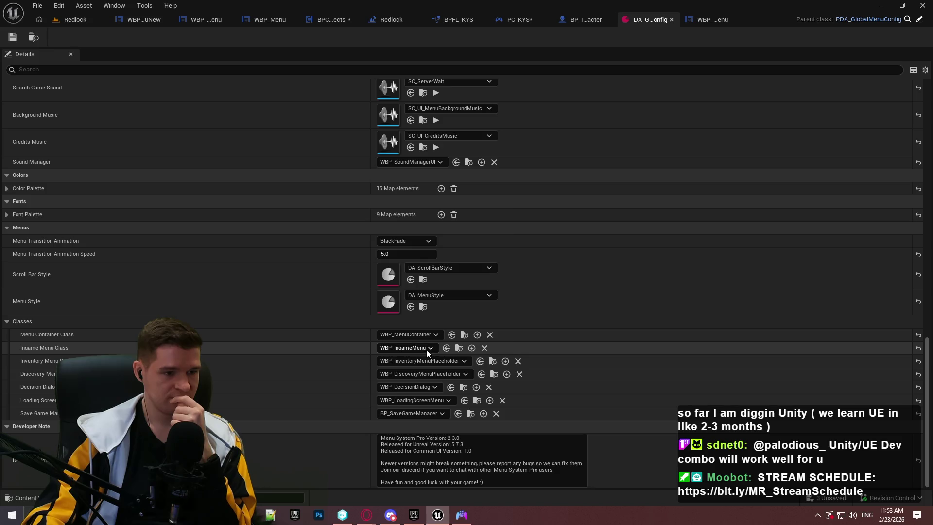
# Set DA_GlobalMenuConfig's Ingame Menu Class to WBP_EscapeMenuNew and return to the Redlock level
pyautogui.click(427, 348)
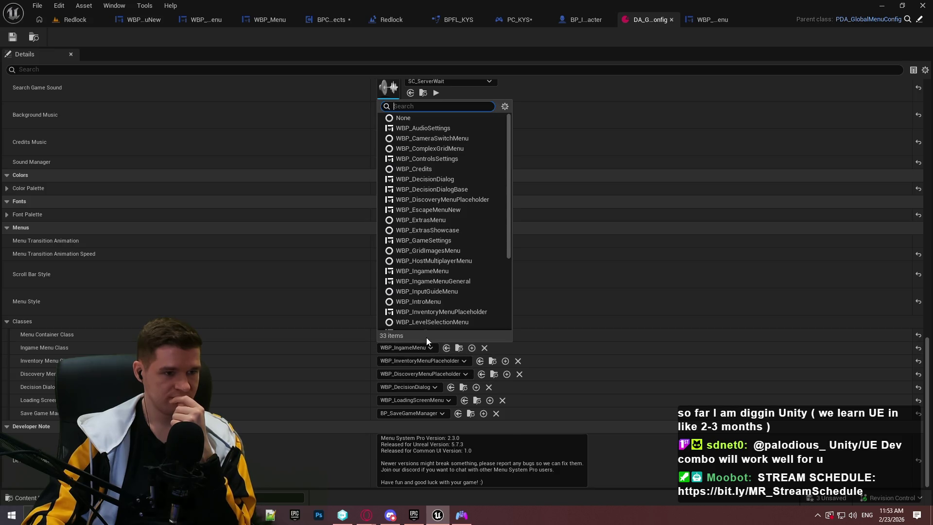
pyautogui.click(462, 210)
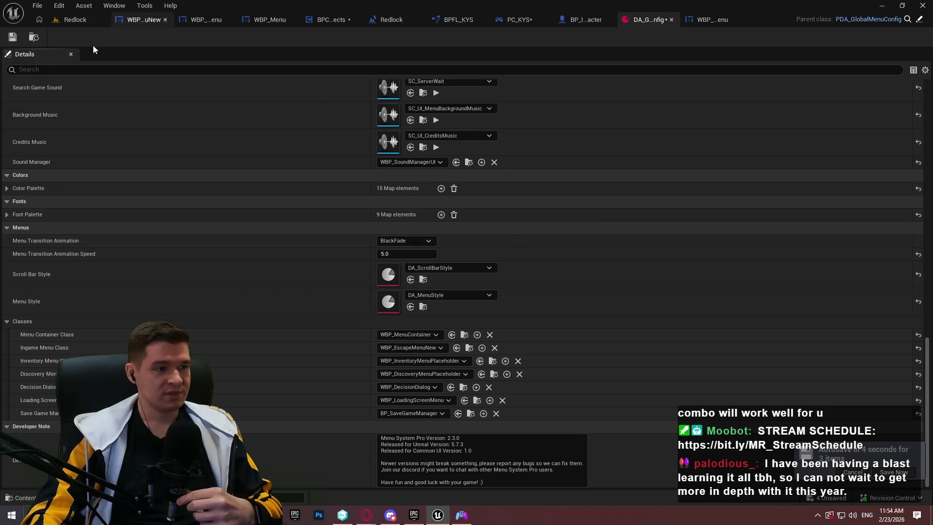
pyautogui.click(61, 23)
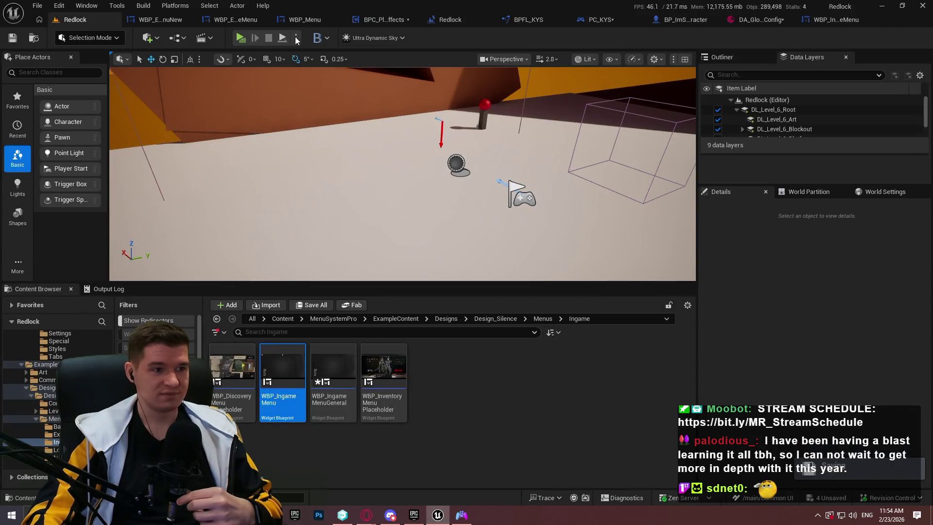
# Play the Redlock level, pause with Escape to see the GAME PAUSED menu, resume, then stop
pyautogui.click(243, 40)
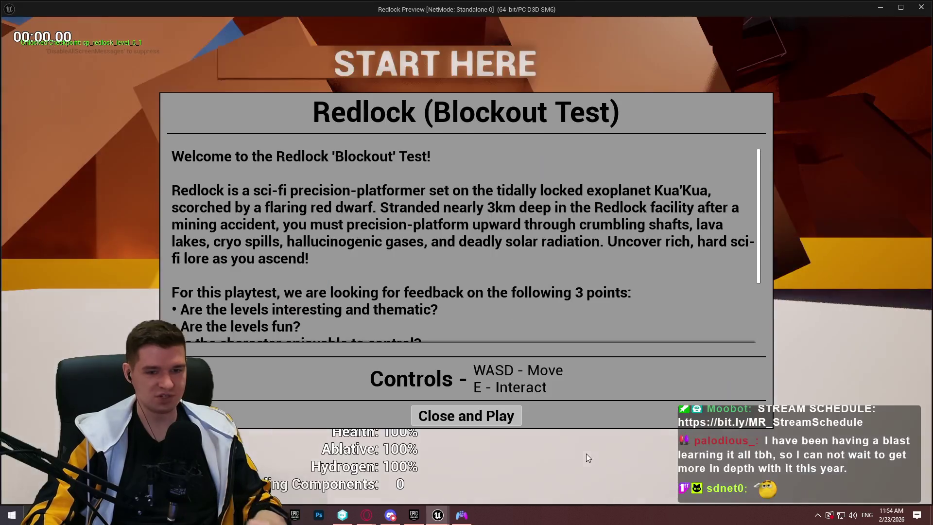
pyautogui.click(487, 420)
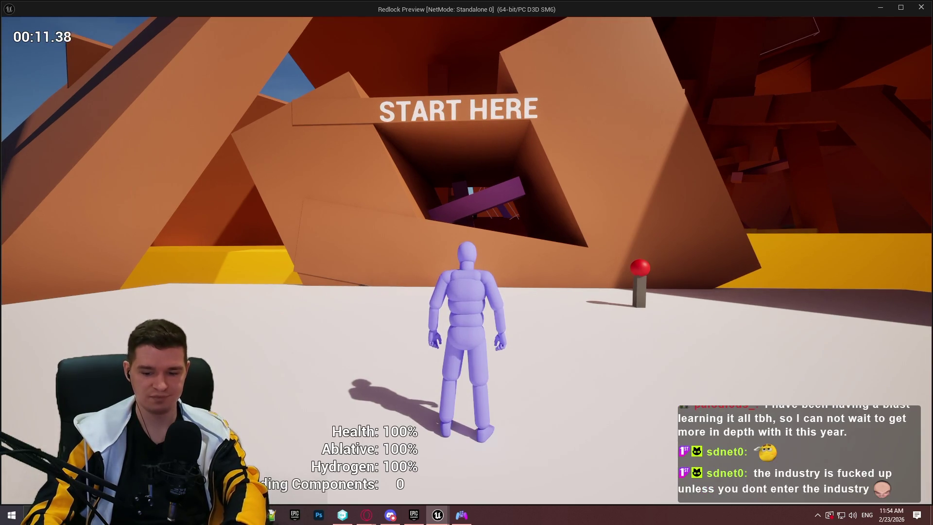
pyautogui.press('Escape')
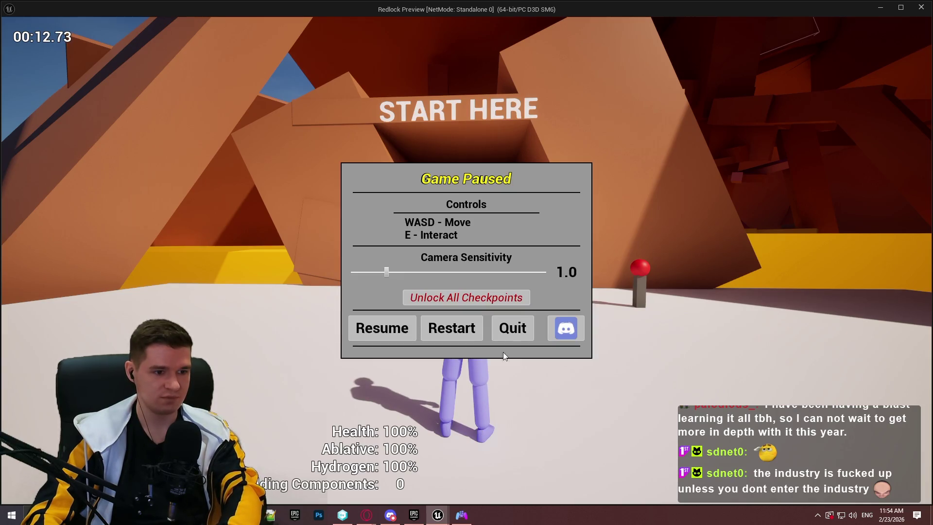
pyautogui.click(357, 330)
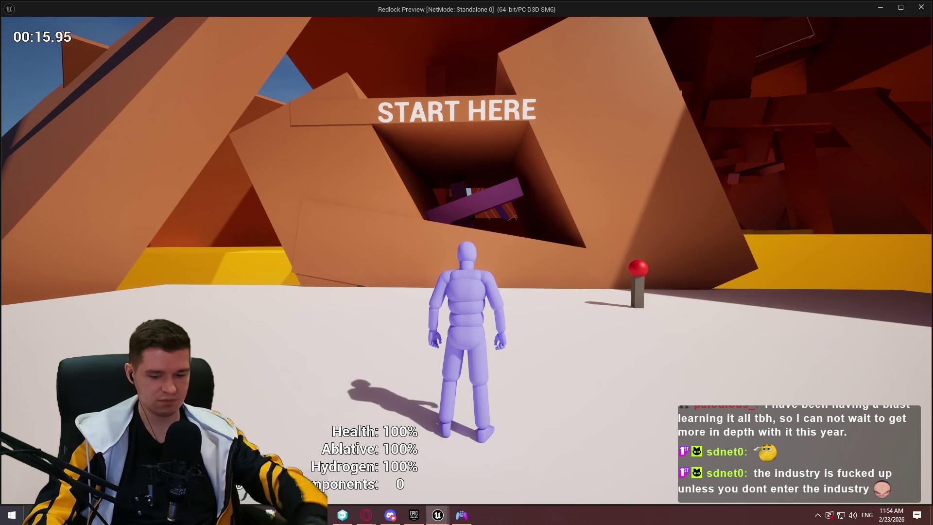
pyautogui.press('Escape')
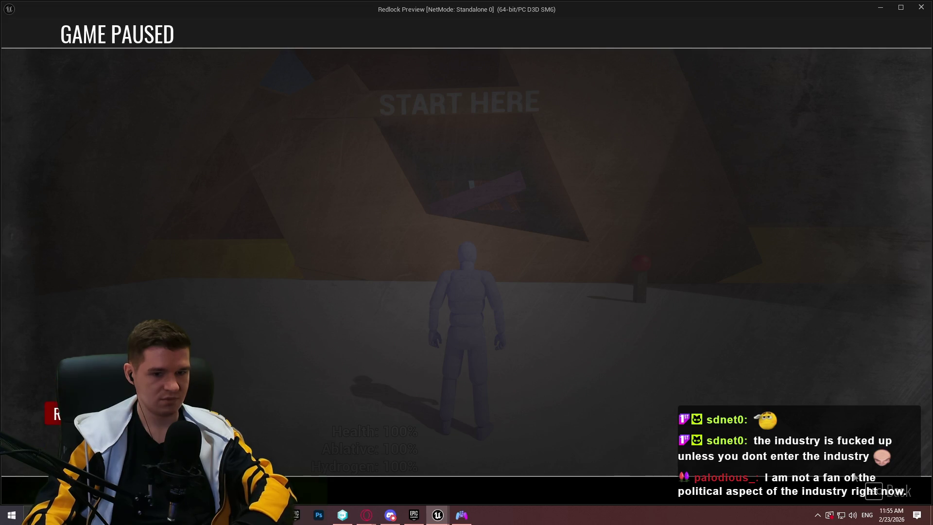
pyautogui.press('Escape')
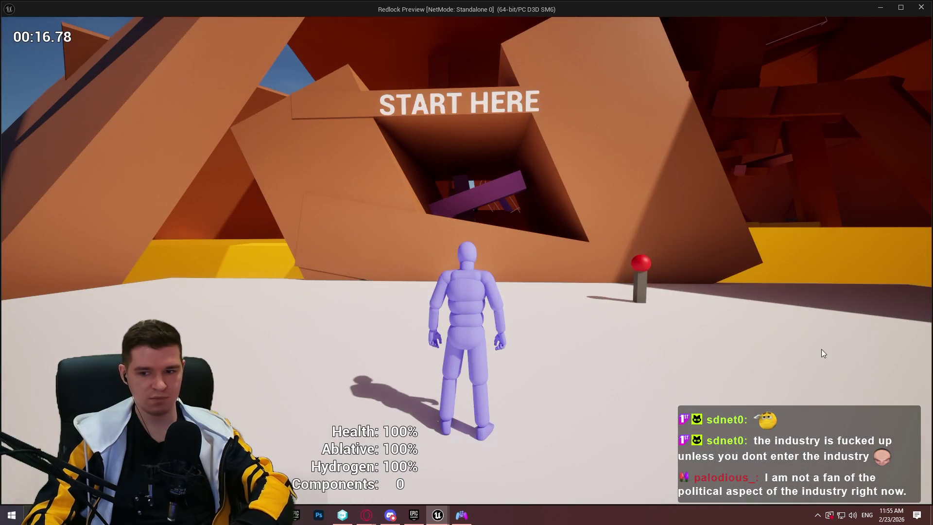
pyautogui.click(922, 7)
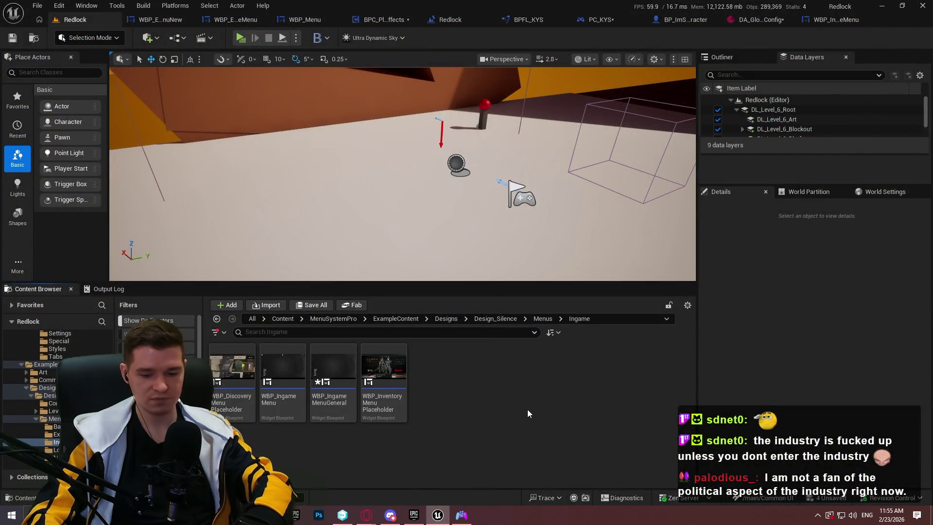
# Replay the level to recheck the pause menu and resume, then start a fresh play session
pyautogui.click(240, 38)
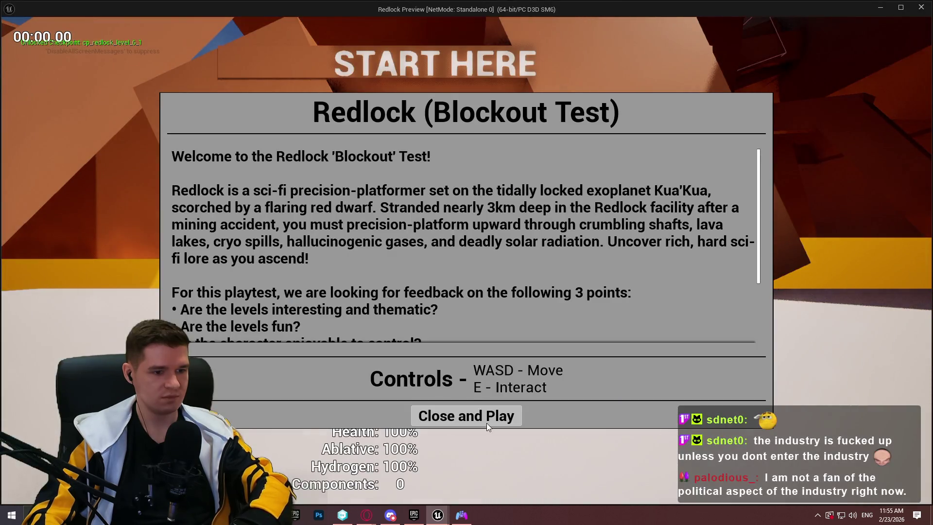
pyautogui.click(486, 423)
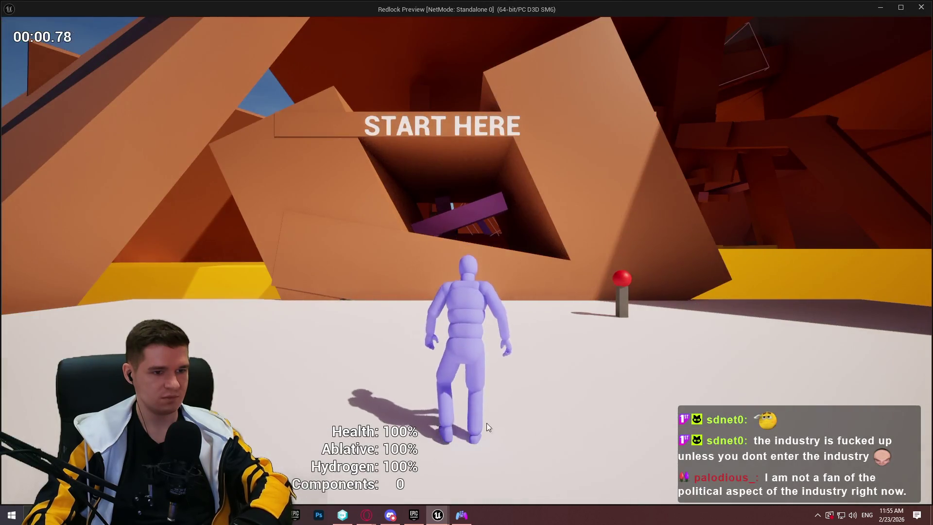
pyautogui.press('Escape')
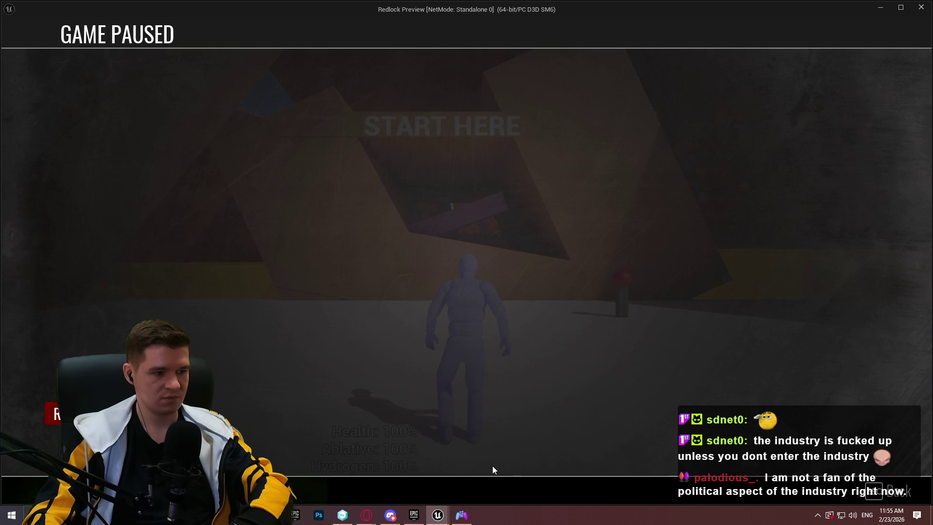
pyautogui.click(894, 492)
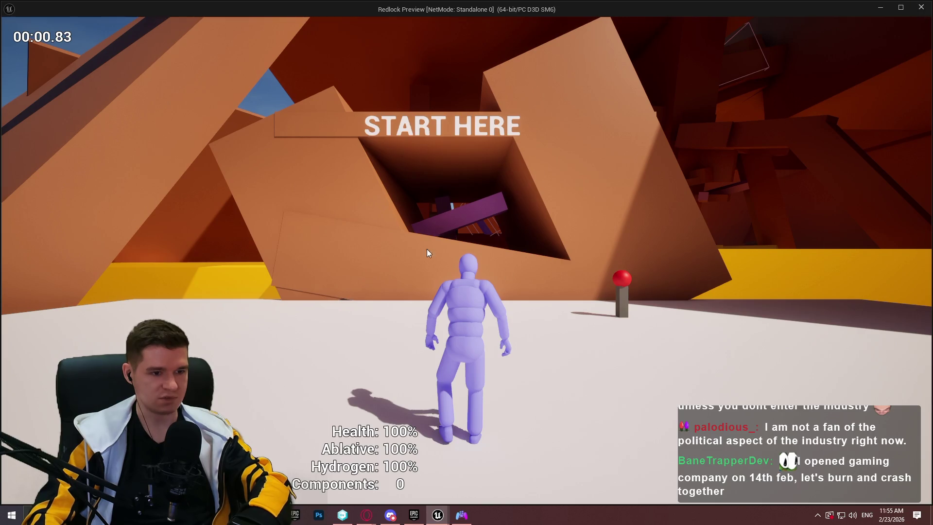
pyautogui.click(922, 8)
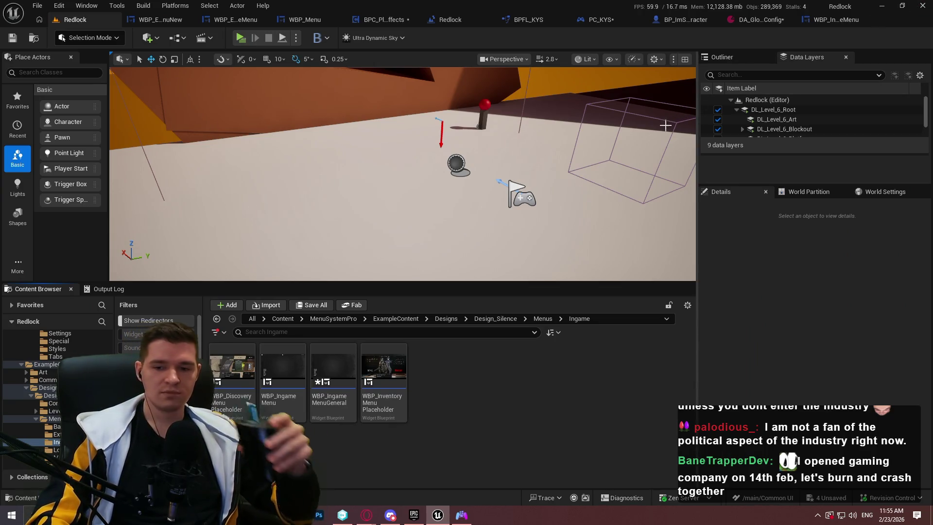
pyautogui.click(239, 38)
pyautogui.click(466, 415)
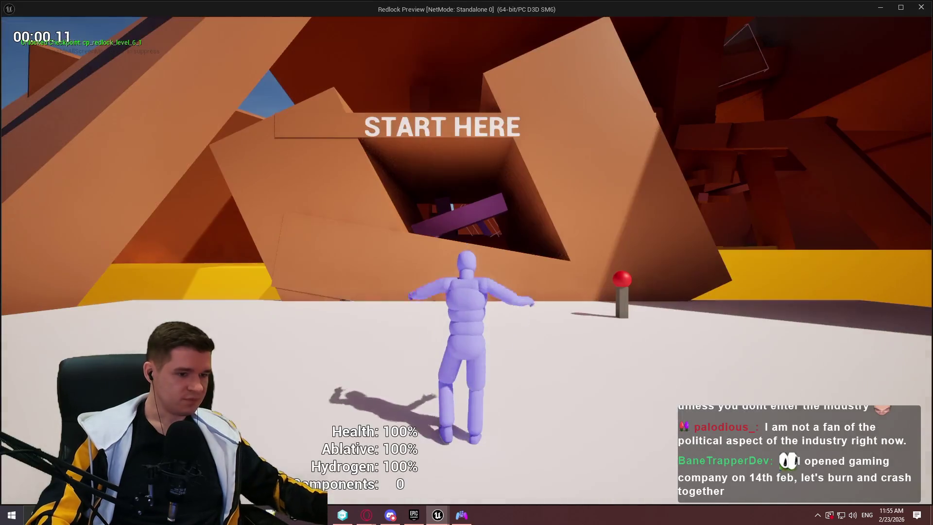